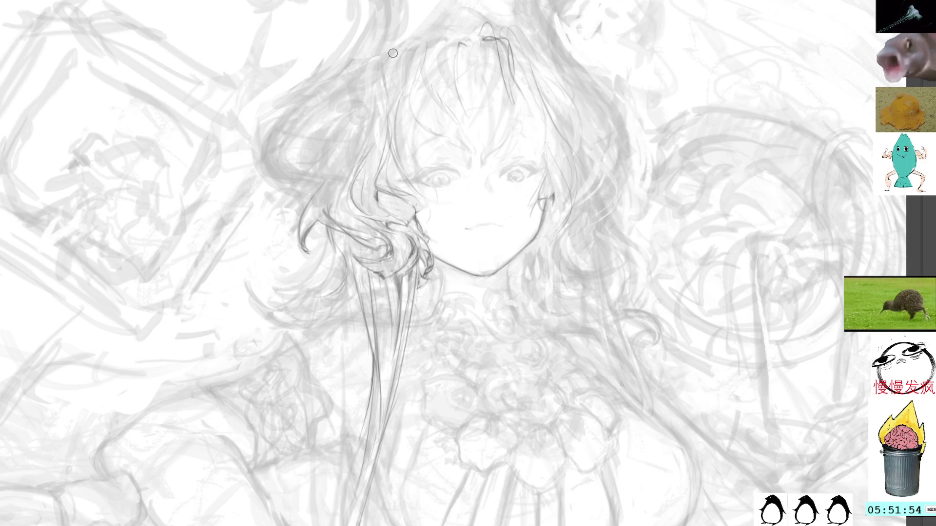
Trace layered dark curved strokes along the upper-left outer edge of the curly hair
drag(408, 46, 391, 100)
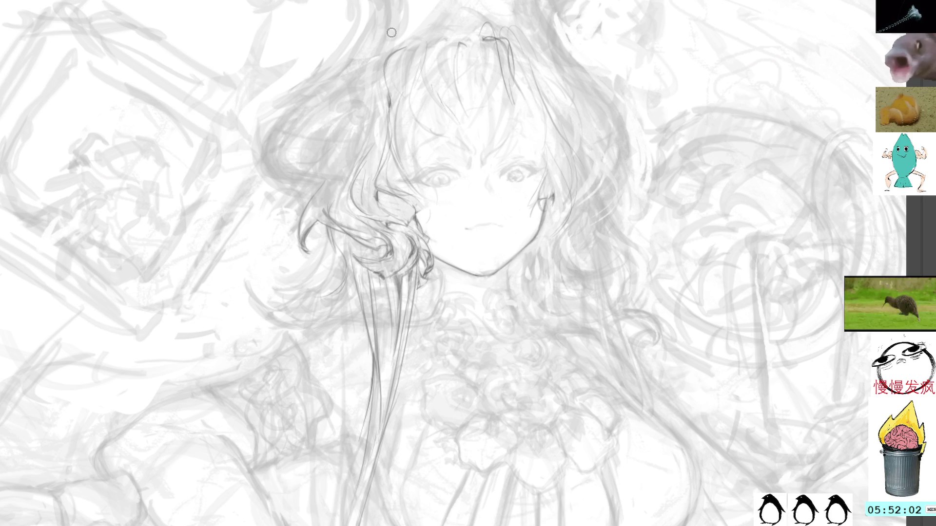
drag(380, 64, 383, 115)
drag(382, 70, 381, 98)
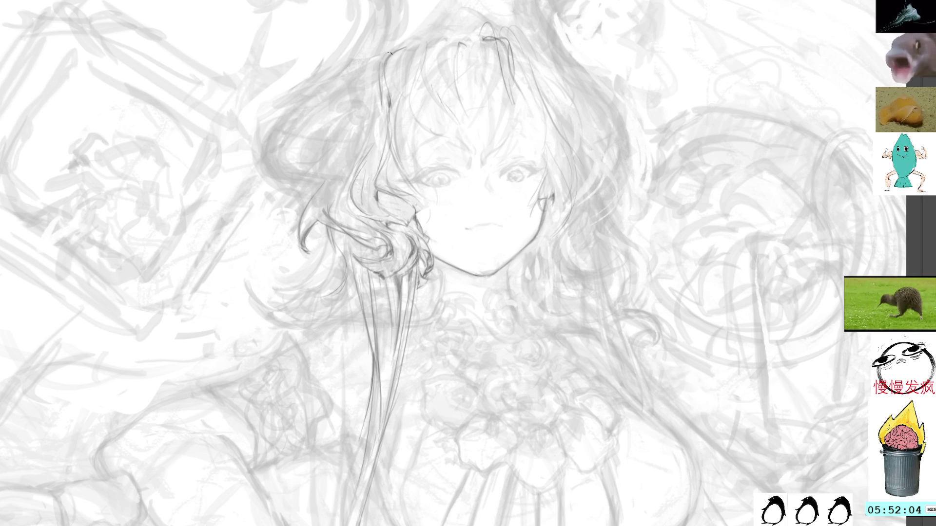
drag(390, 51, 382, 113)
drag(385, 78, 370, 156)
drag(387, 50, 379, 110)
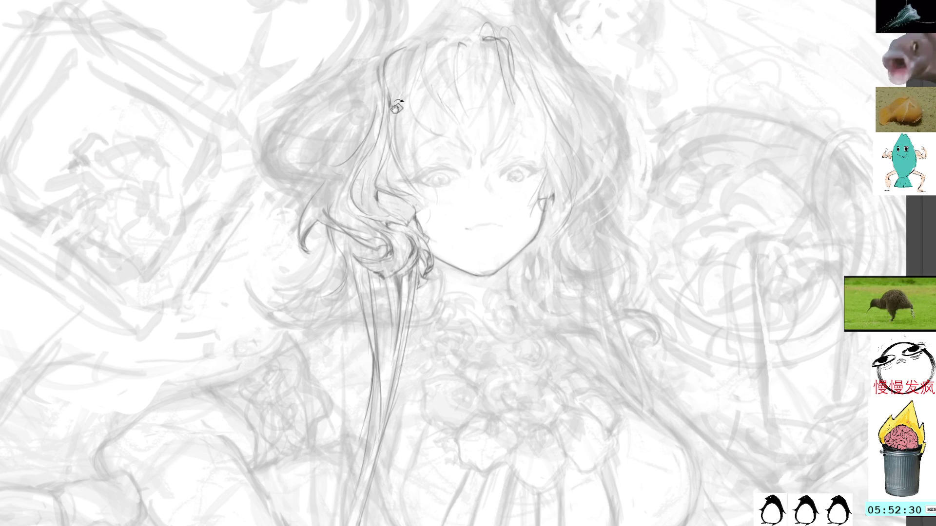
drag(387, 94, 423, 163)
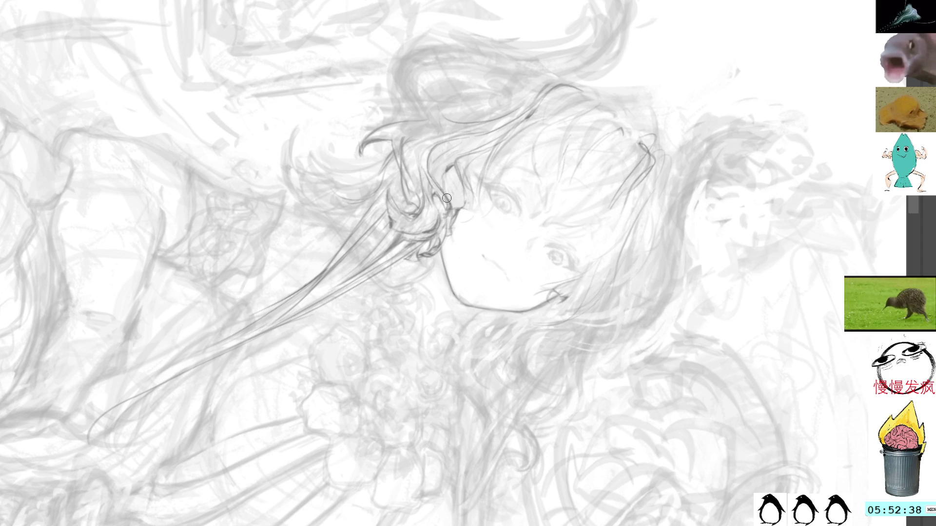
drag(467, 84, 411, 82)
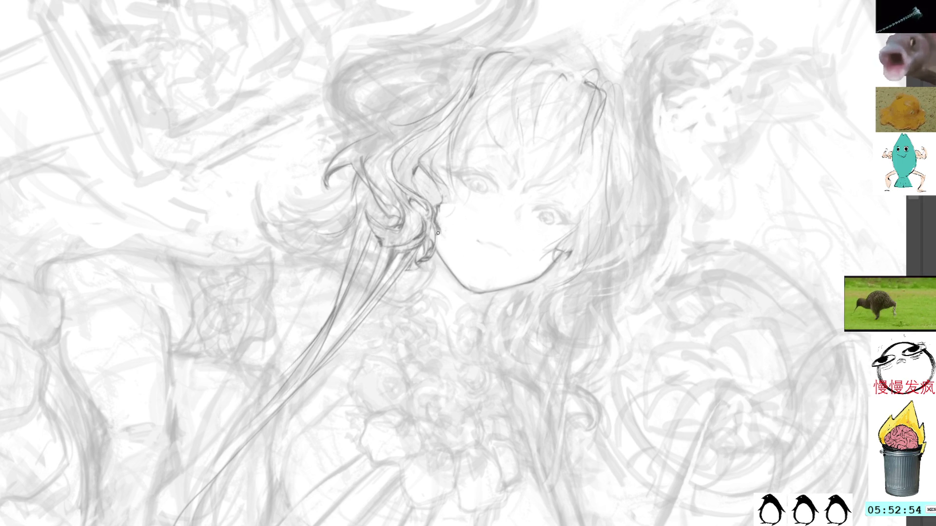
key(r)
mouse_move(487, 90)
mouse_down()
mouse_move(326, 69)
mouse_move(342, 277)
mouse_up()
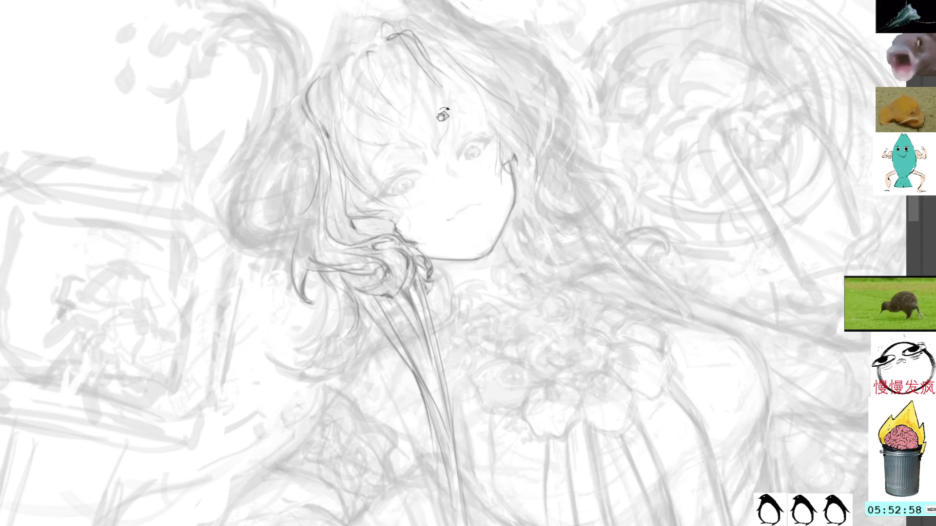
drag(436, 94, 495, 159)
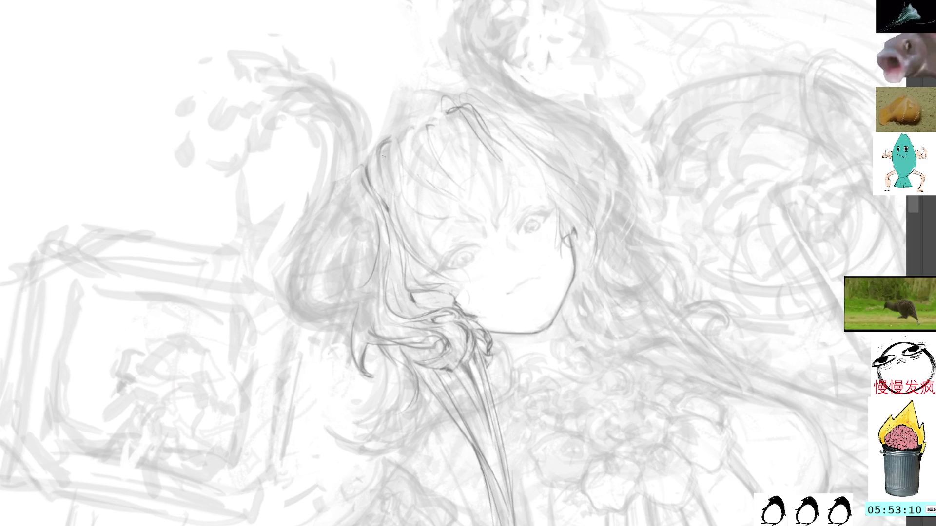
drag(372, 184, 410, 227)
key(ctrl+z)
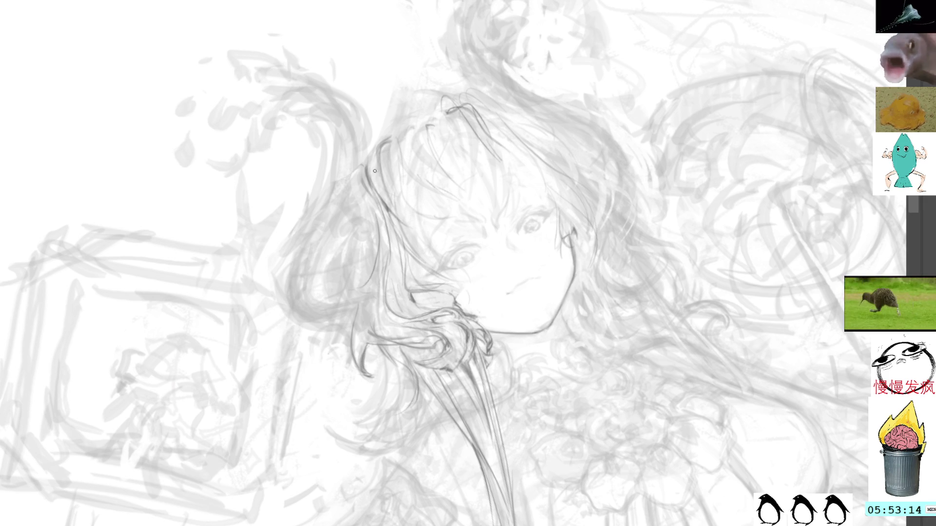
key(ctrl+z)
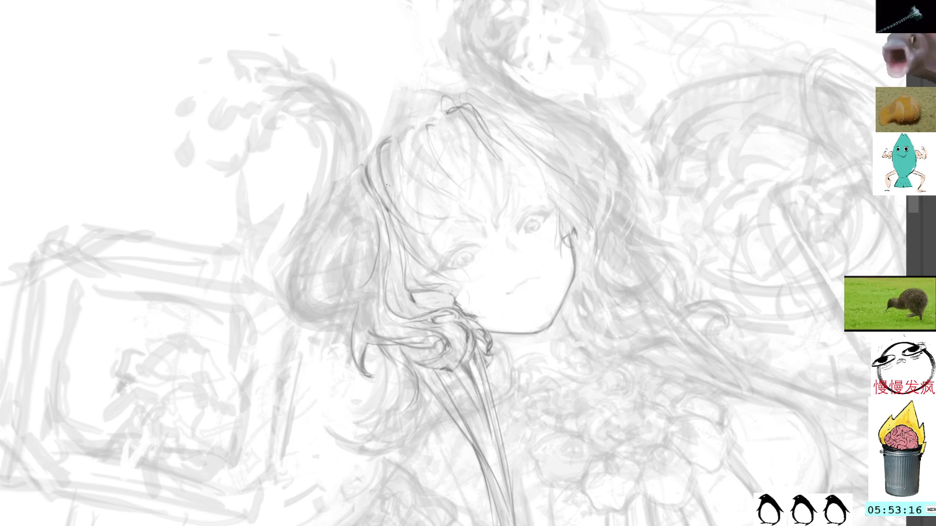
key(Home)
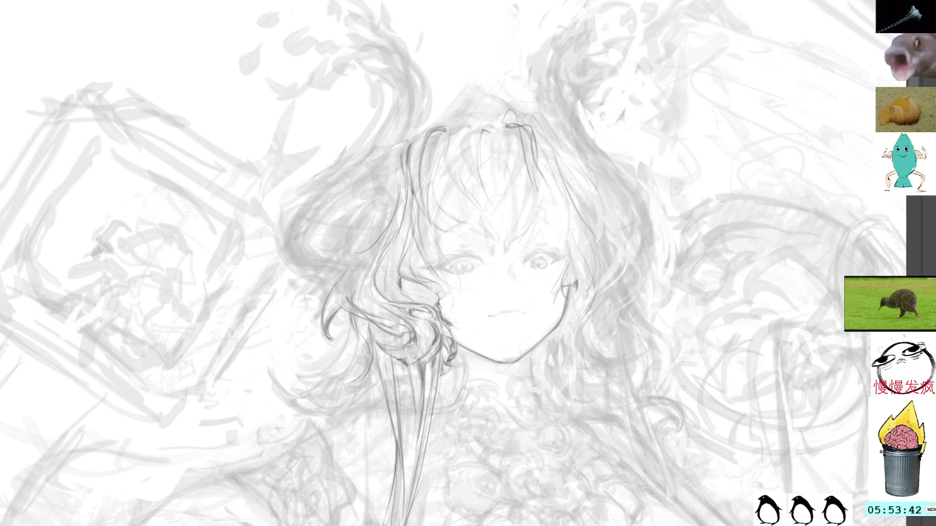
Draw thin dark strands in the left and top hair and small marks near the ear
drag(447, 133, 430, 188)
drag(440, 135, 431, 168)
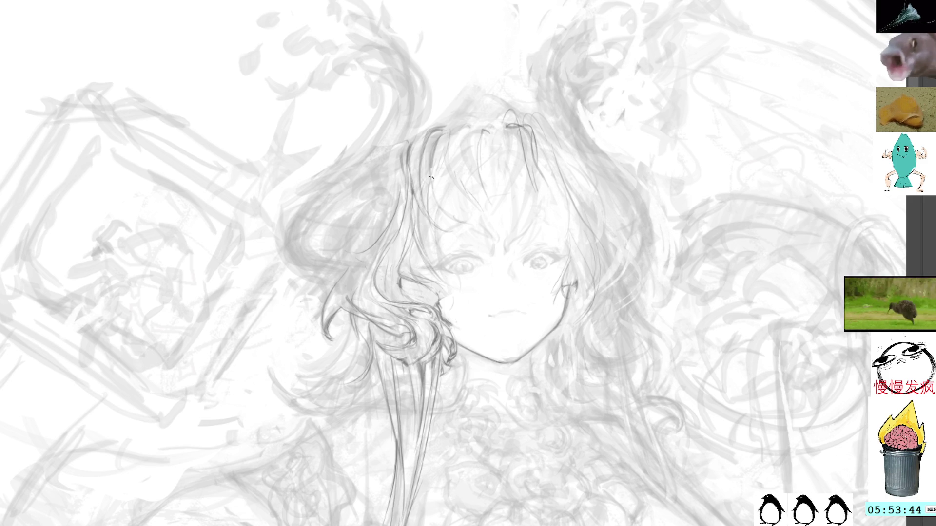
drag(442, 205, 436, 248)
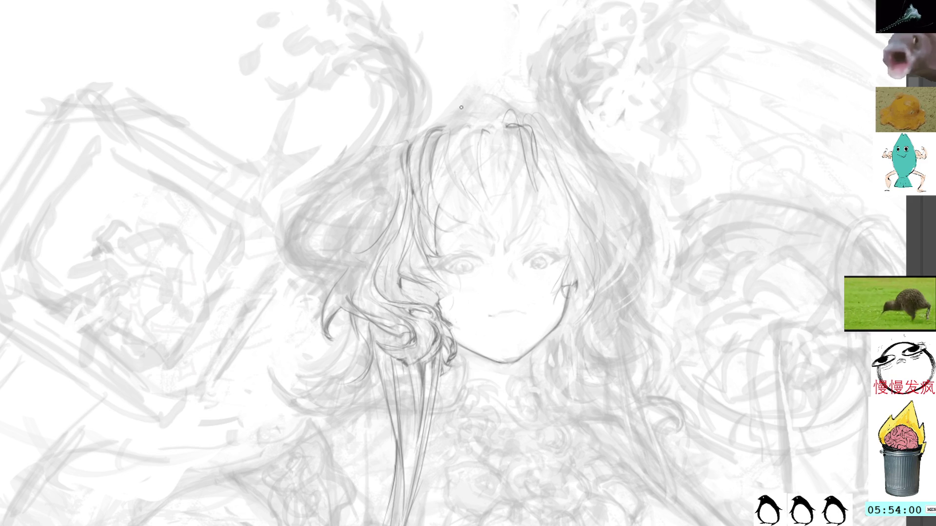
drag(471, 127, 451, 177)
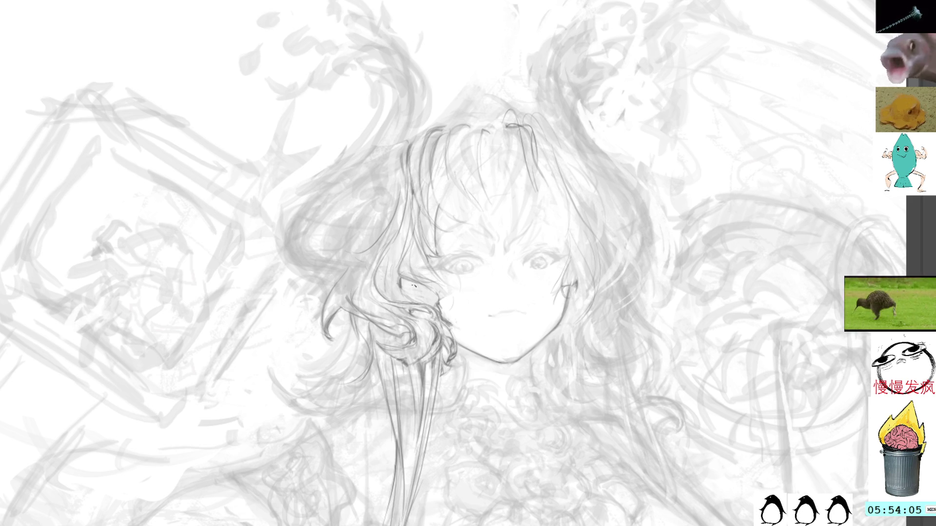
drag(413, 286, 410, 288)
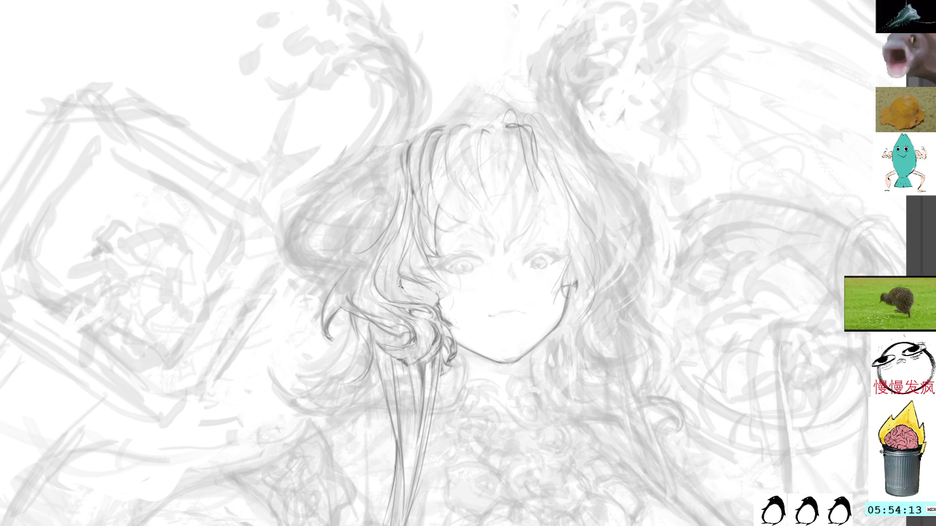
drag(383, 77, 337, 38)
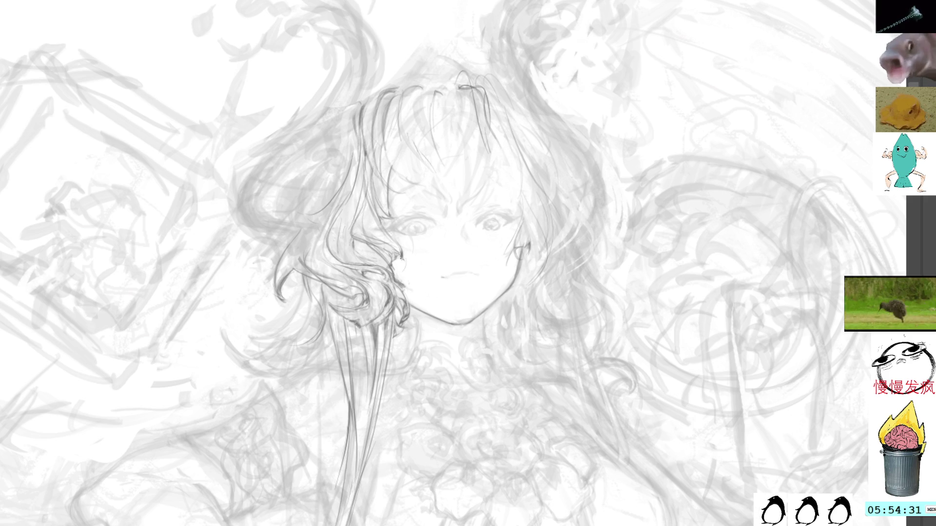
Refine the right eye with short dark lines, then add small dark strokes at the hair top
mouse_move(610, 74)
mouse_down()
mouse_move(590, 163)
mouse_move(537, 90)
mouse_up()
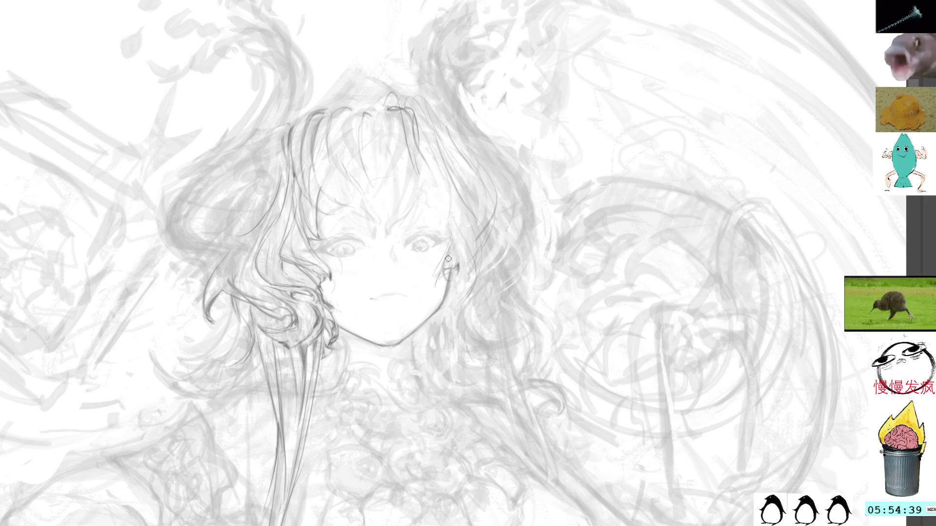
mouse_move(447, 258)
mouse_down()
mouse_move(550, 119)
mouse_move(495, 112)
mouse_up()
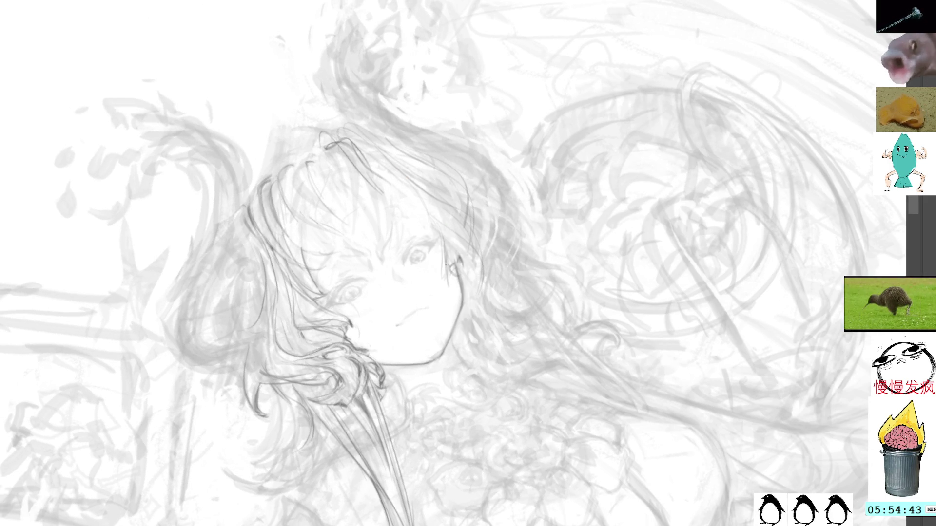
mouse_move(451, 269)
mouse_down()
mouse_move(466, 255)
mouse_move(467, 271)
mouse_move(455, 253)
mouse_up()
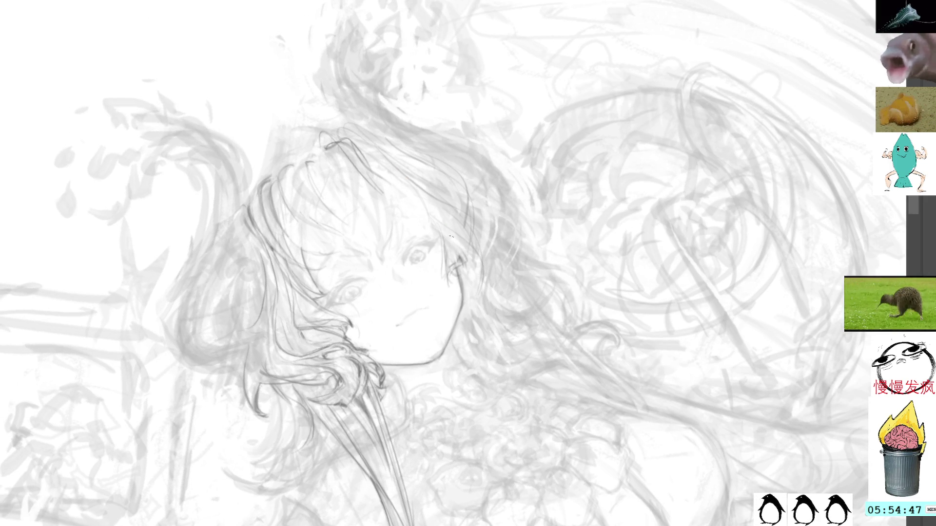
drag(462, 254, 474, 294)
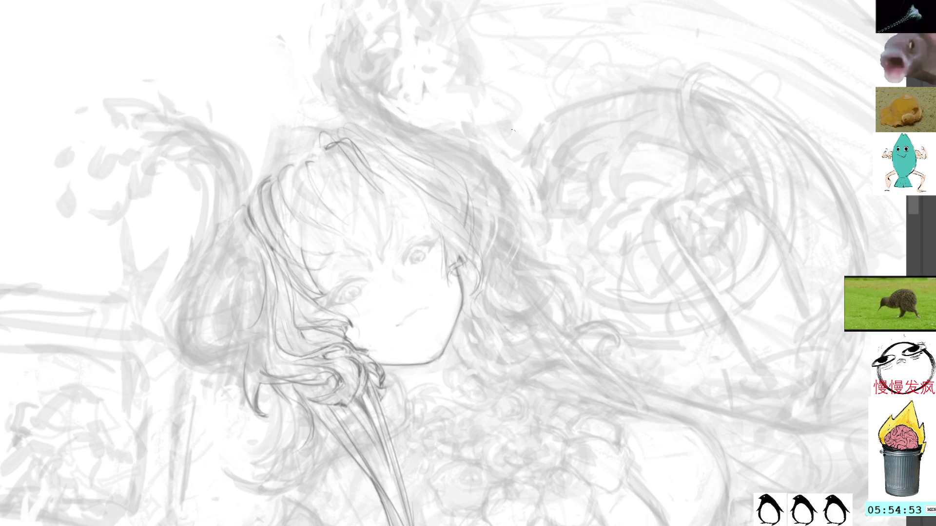
key(ctrl+0)
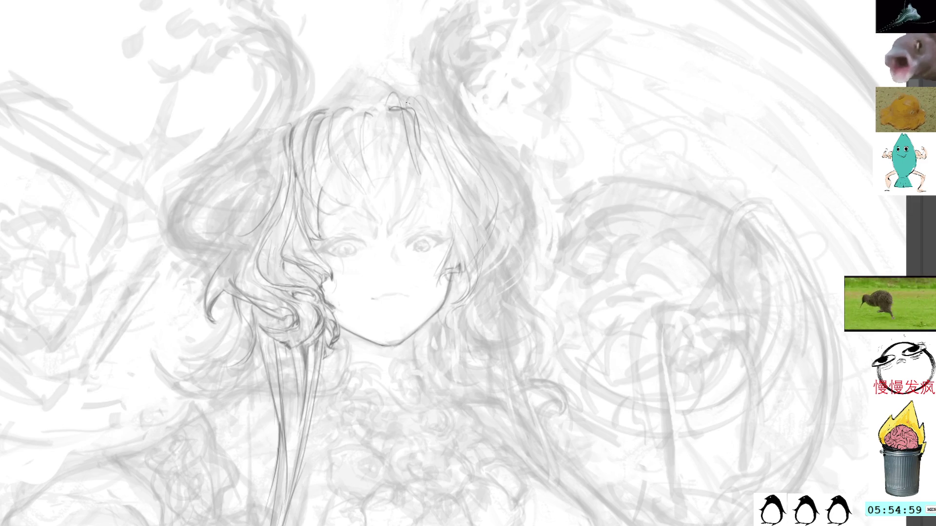
drag(408, 101, 414, 107)
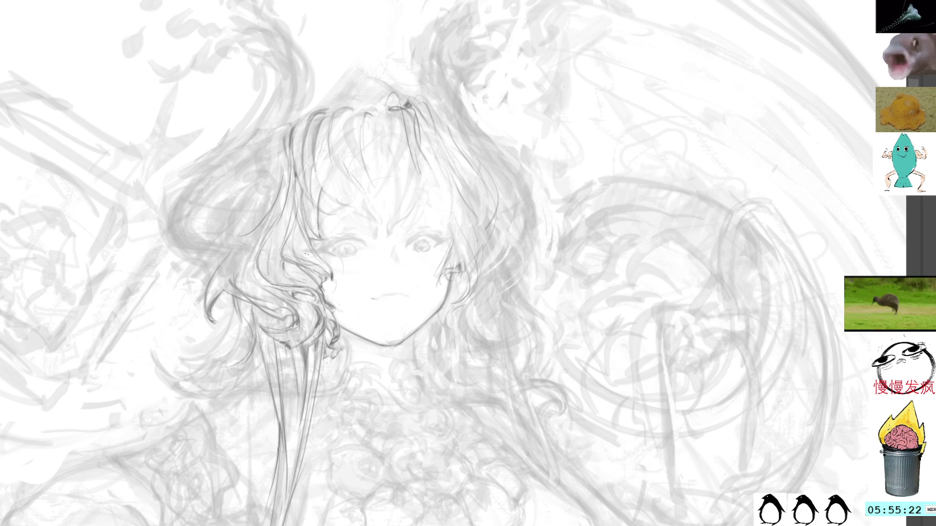
Add a small dark mark beside the left eye and dark strands in the hair left of the face
drag(408, 380, 417, 324)
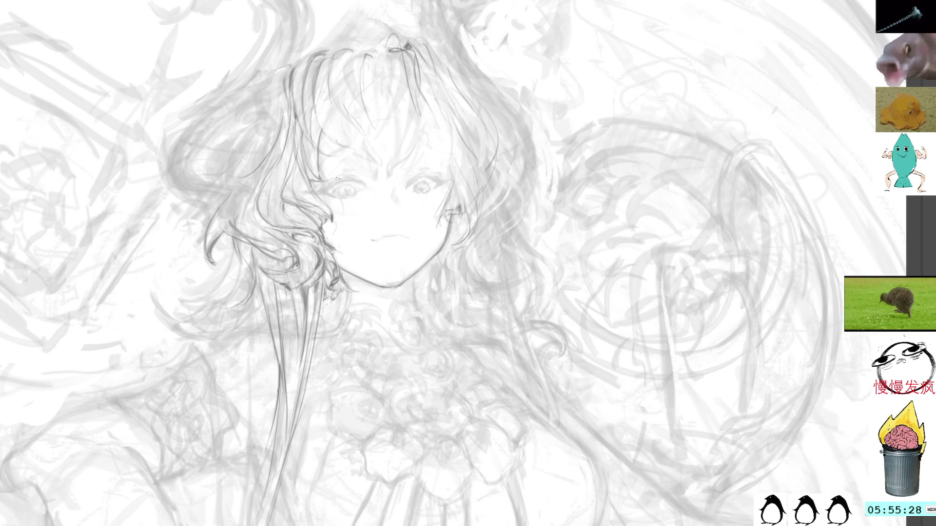
drag(322, 188, 313, 193)
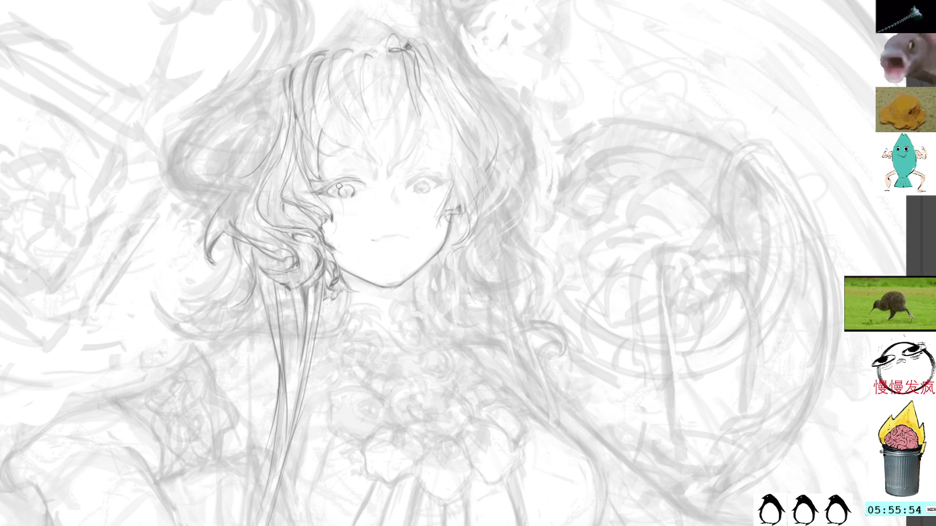
drag(280, 207, 264, 223)
mouse_move(272, 188)
mouse_down()
mouse_move(261, 220)
mouse_move(264, 199)
mouse_up()
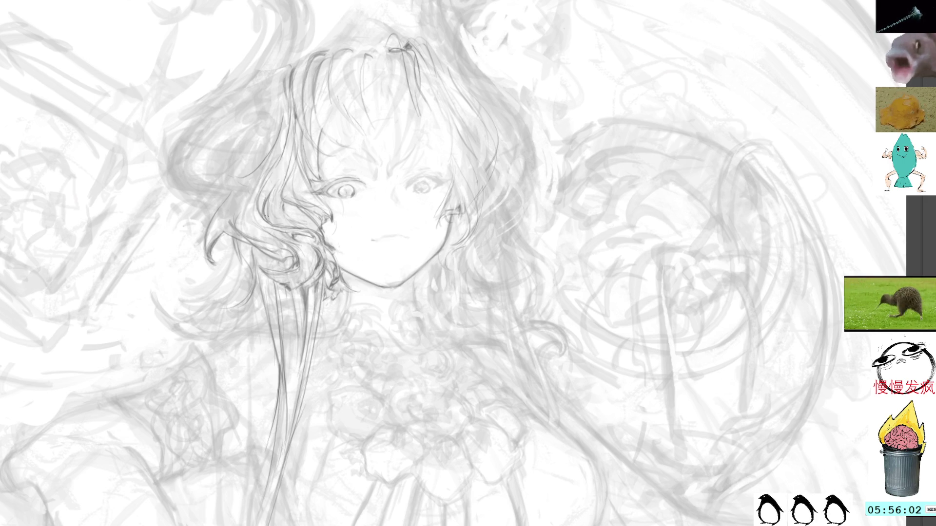
drag(272, 193, 265, 220)
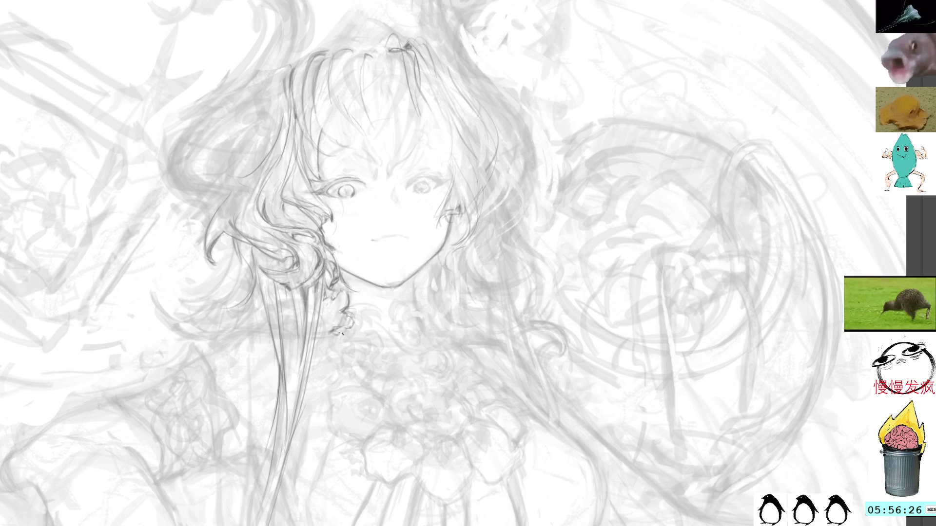
key(ctrl+z)
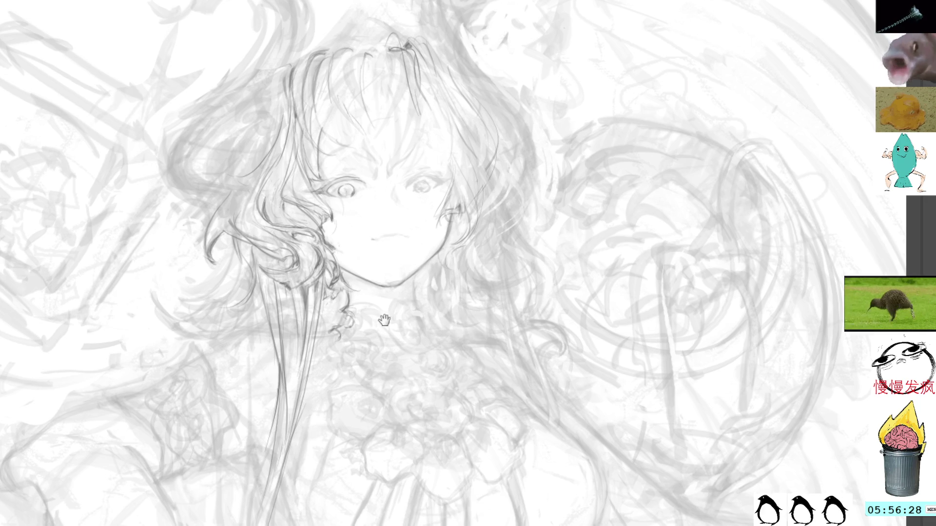
drag(384, 320, 428, 255)
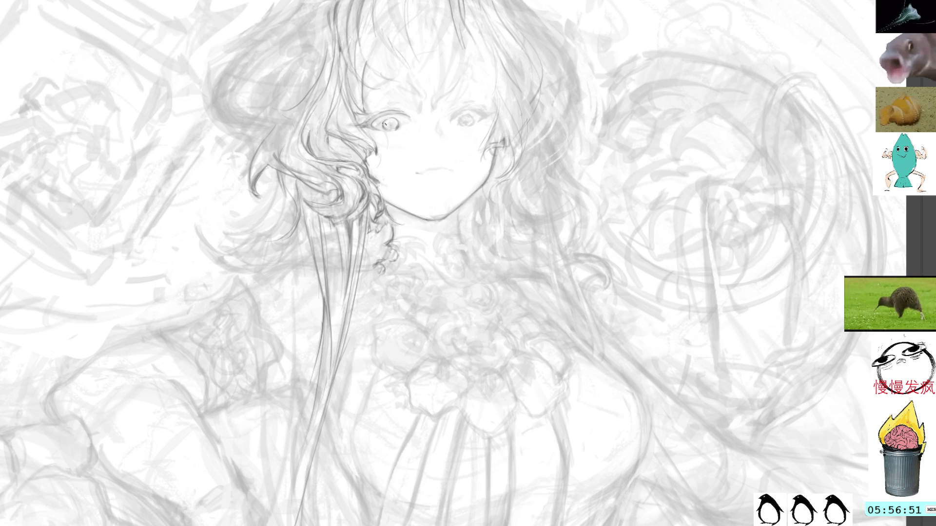
mouse_move(377, 111)
mouse_down()
mouse_move(412, 87)
mouse_move(409, 104)
mouse_up()
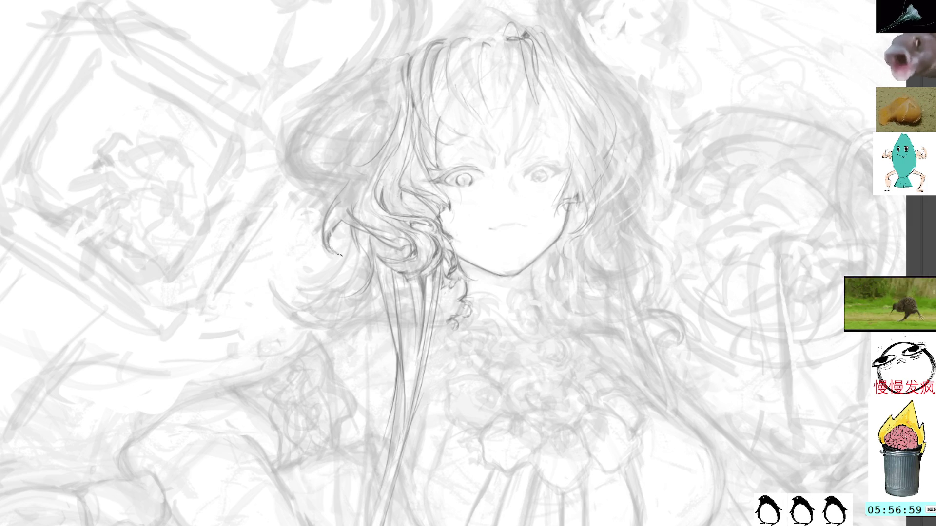
Ink a hair curl line and thin dark lines along the upper and long hair strands
drag(332, 235, 324, 210)
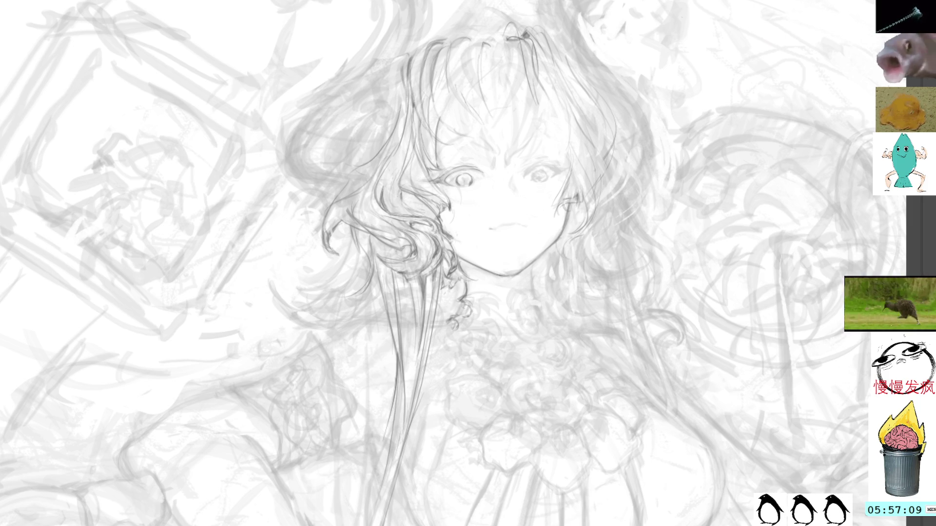
scroll(397, 37, up, 5)
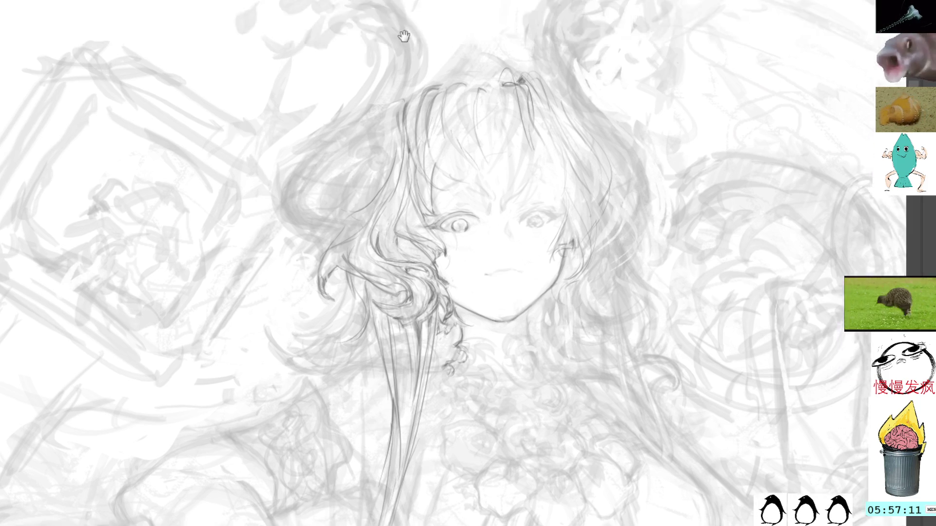
drag(316, 52, 364, 100)
mouse_move(384, 146)
mouse_down()
mouse_move(382, 190)
mouse_move(385, 170)
mouse_up()
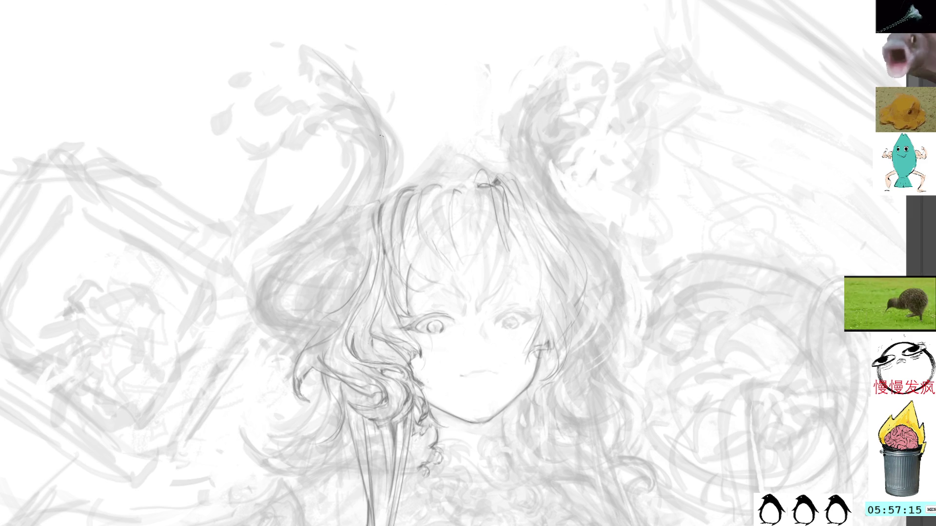
drag(393, 118, 381, 133)
drag(394, 99, 401, 168)
mouse_move(400, 136)
mouse_down()
mouse_move(384, 204)
mouse_move(402, 163)
mouse_move(390, 194)
mouse_up()
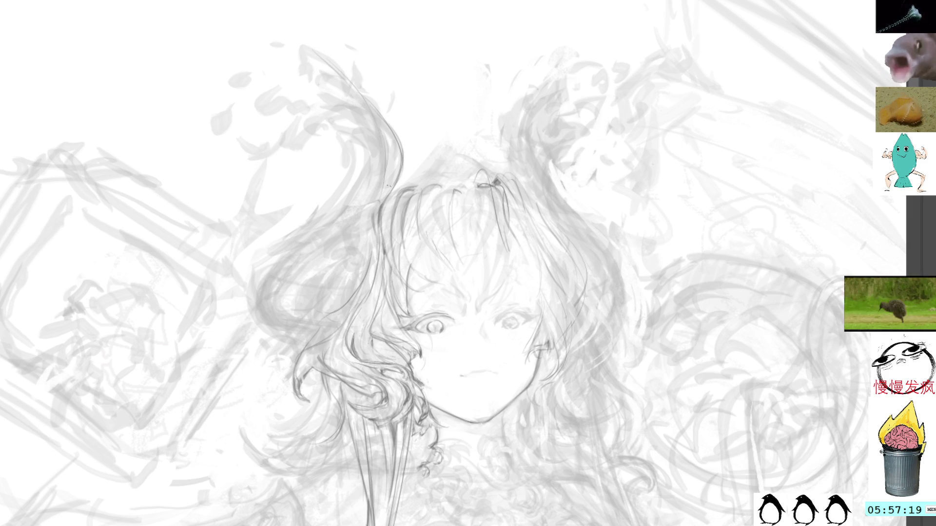
drag(385, 122, 397, 141)
mouse_move(400, 145)
mouse_down()
mouse_move(399, 170)
mouse_move(372, 223)
mouse_up()
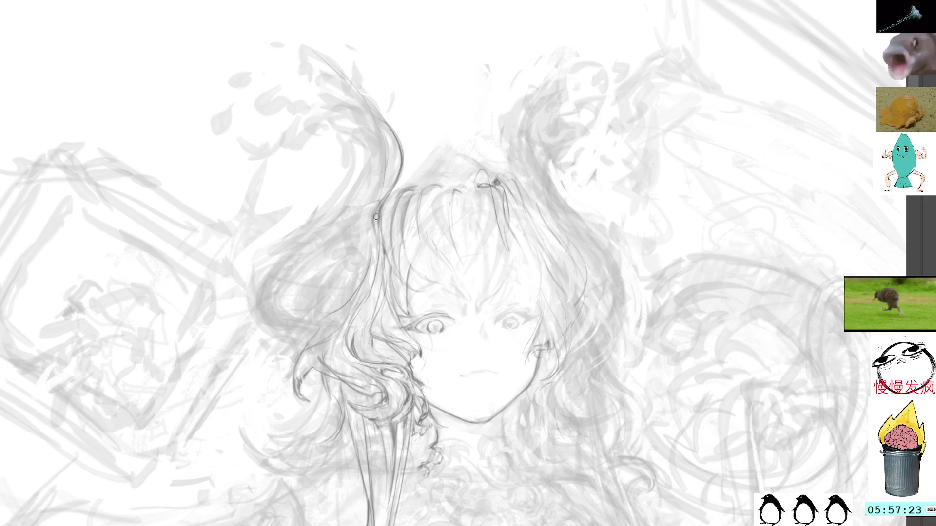
Trace the long outer hair outline left of the face, curving down and left
mouse_move(413, 138)
mouse_down()
mouse_move(447, 68)
mouse_move(365, 229)
mouse_up()
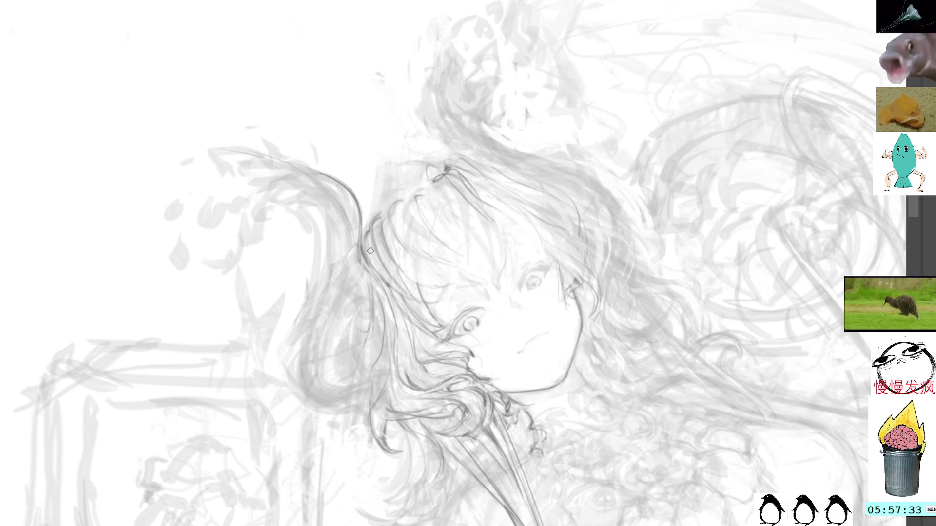
mouse_move(367, 271)
mouse_down()
mouse_move(367, 308)
mouse_move(369, 276)
mouse_move(372, 292)
mouse_up()
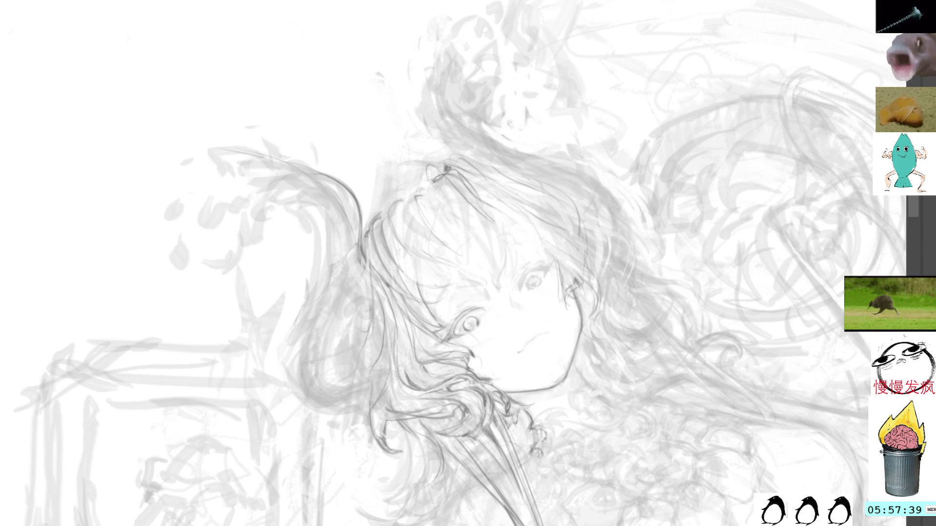
drag(366, 235, 365, 253)
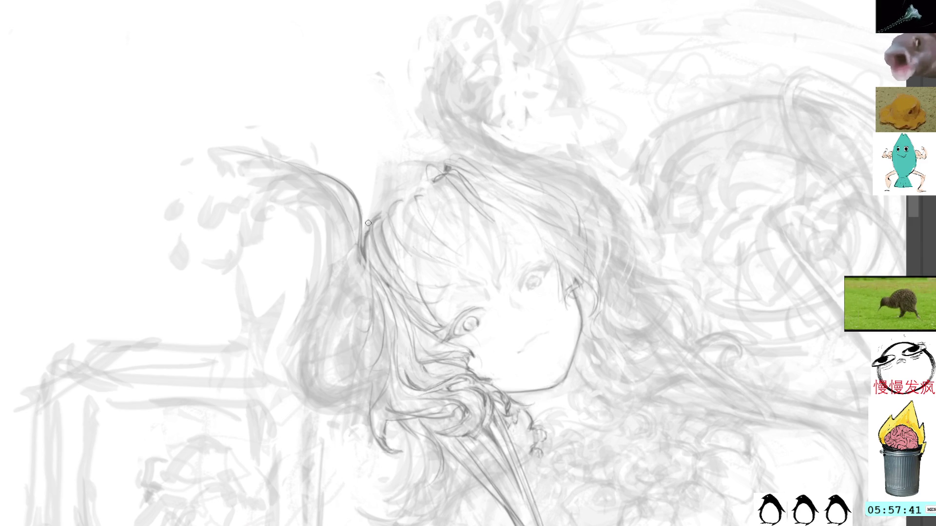
mouse_move(368, 260)
mouse_down()
mouse_move(370, 339)
mouse_move(354, 350)
mouse_up()
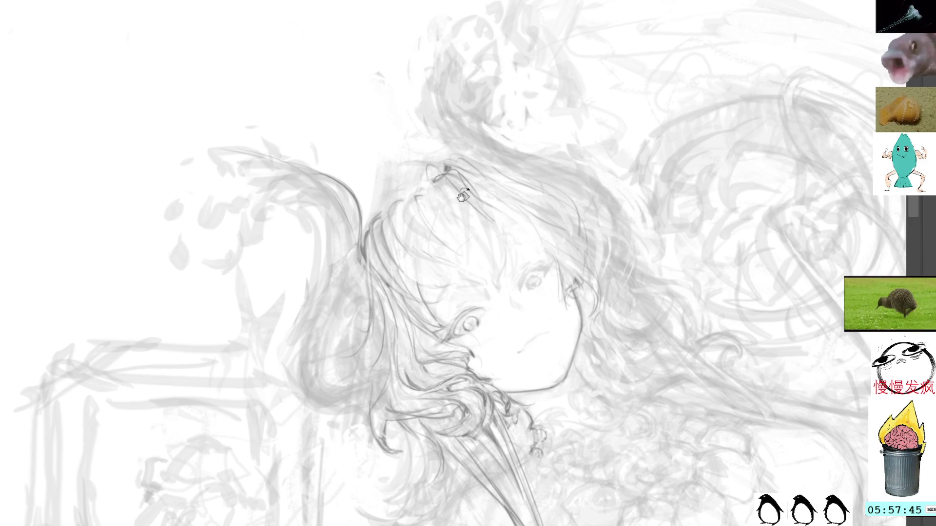
drag(361, 301, 366, 204)
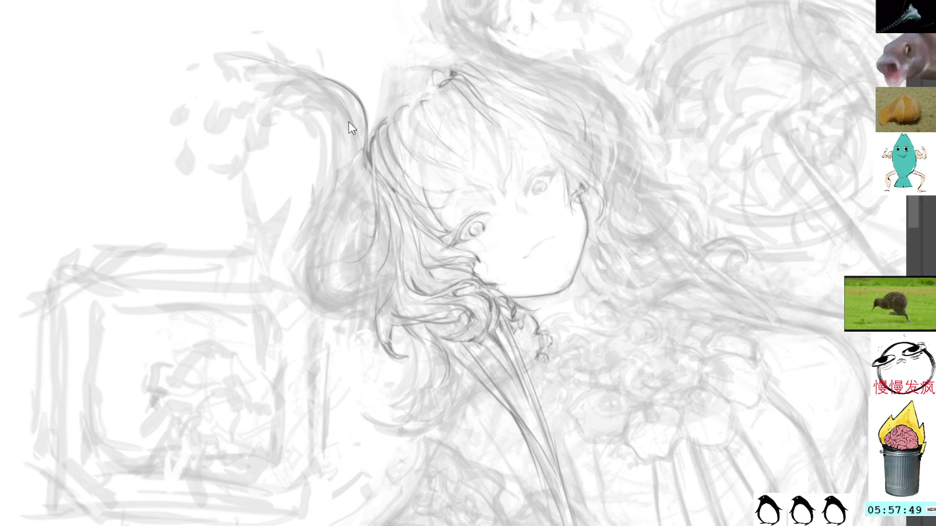
Sketch a few hair strokes, undo the unwanted ones, and tilt the view slightly clockwise
drag(349, 121, 181, 229)
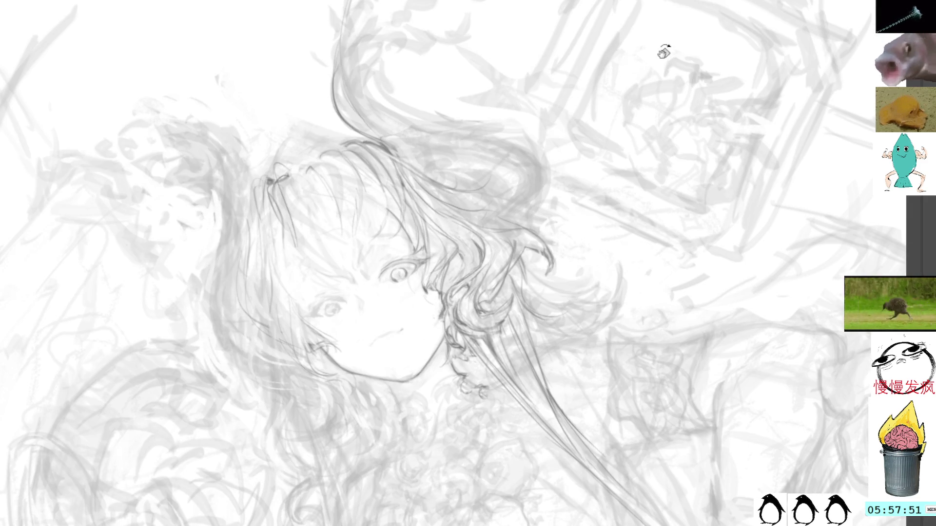
drag(665, 46, 700, 178)
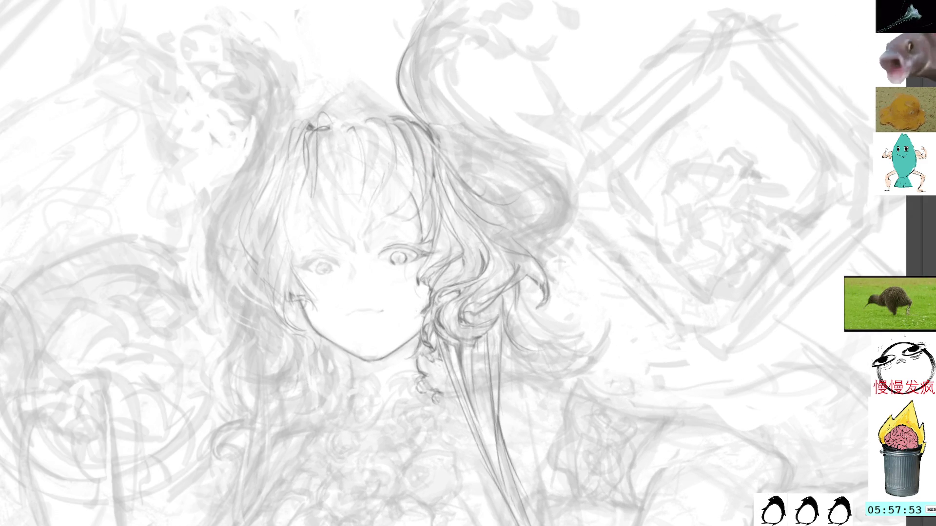
mouse_move(375, 122)
mouse_down()
mouse_move(403, 108)
mouse_move(411, 133)
mouse_move(407, 121)
mouse_up()
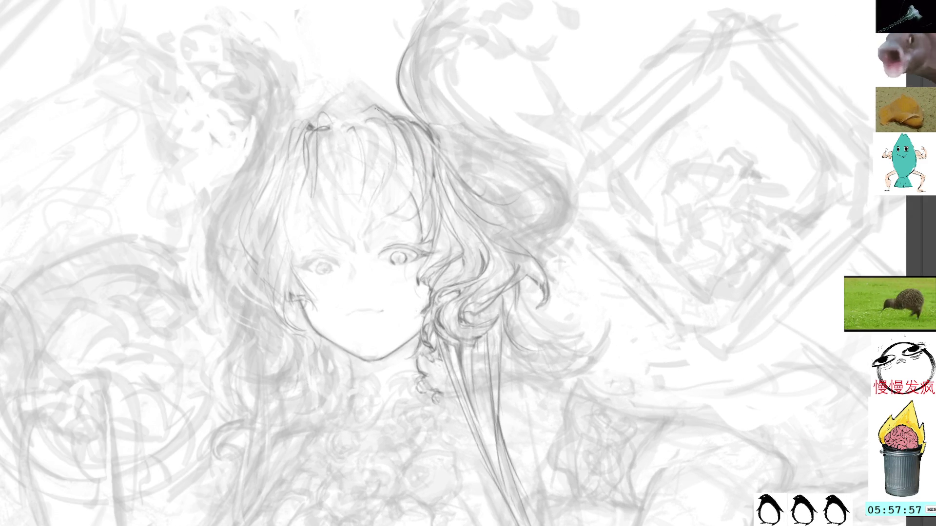
drag(424, 153, 413, 124)
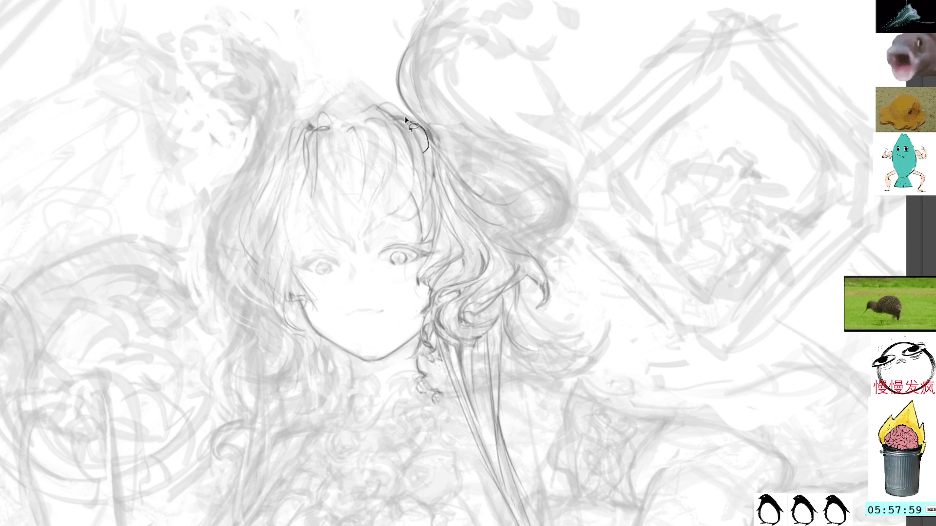
key(ctrl+z)
key(ctrl+z)
key(ctrl+z)
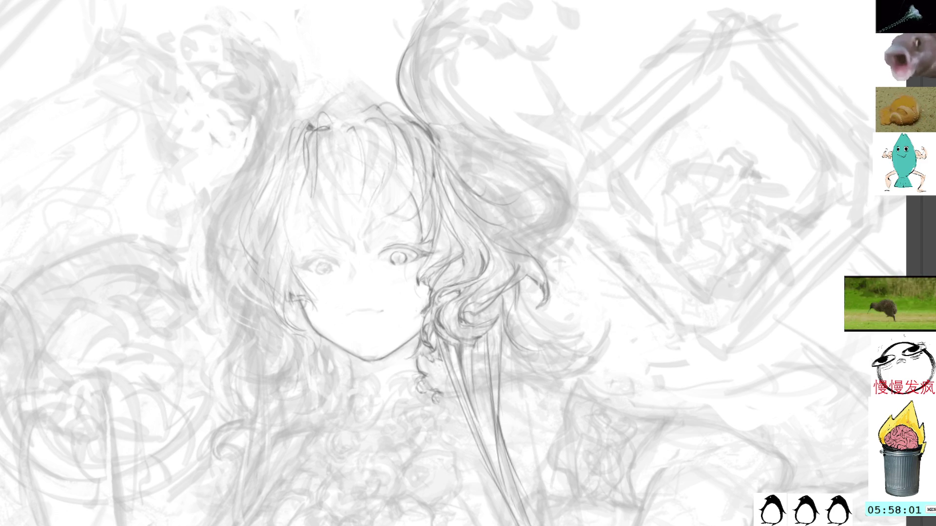
key(6)
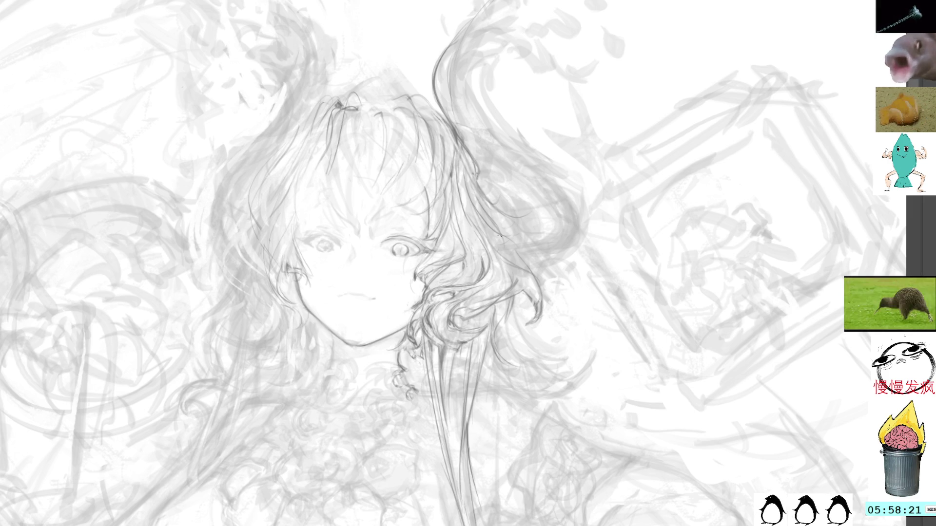
Extend the curling strand right of the face with new dark lines, then deselect it
drag(480, 188, 509, 211)
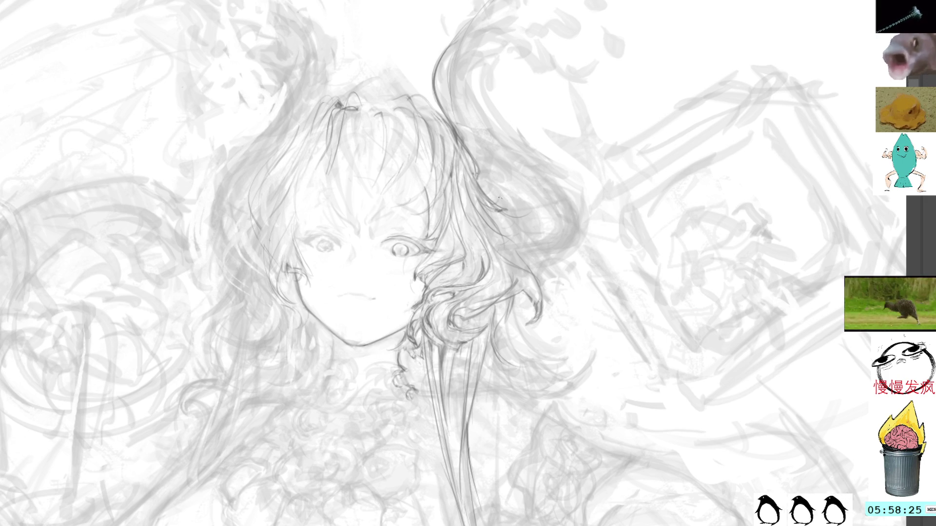
mouse_move(500, 177)
mouse_down()
mouse_move(488, 188)
mouse_move(512, 210)
mouse_up()
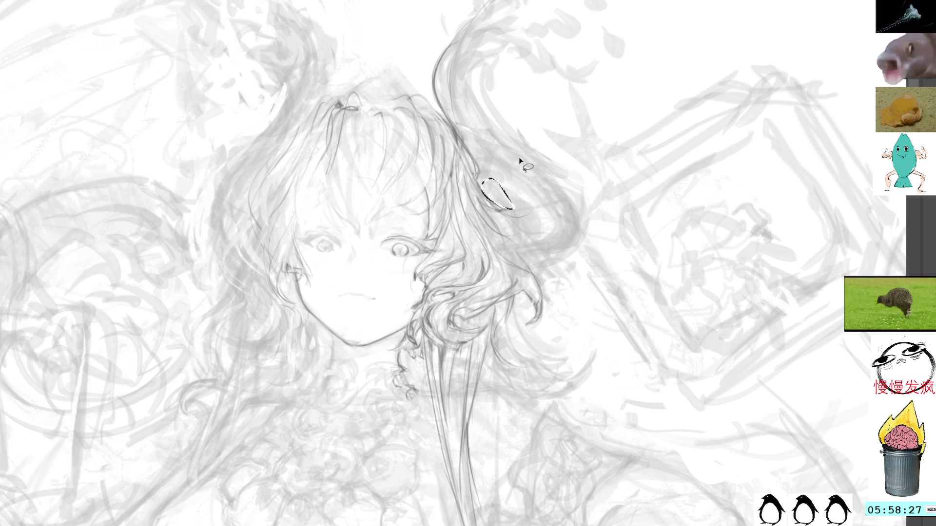
key(ctrl+d)
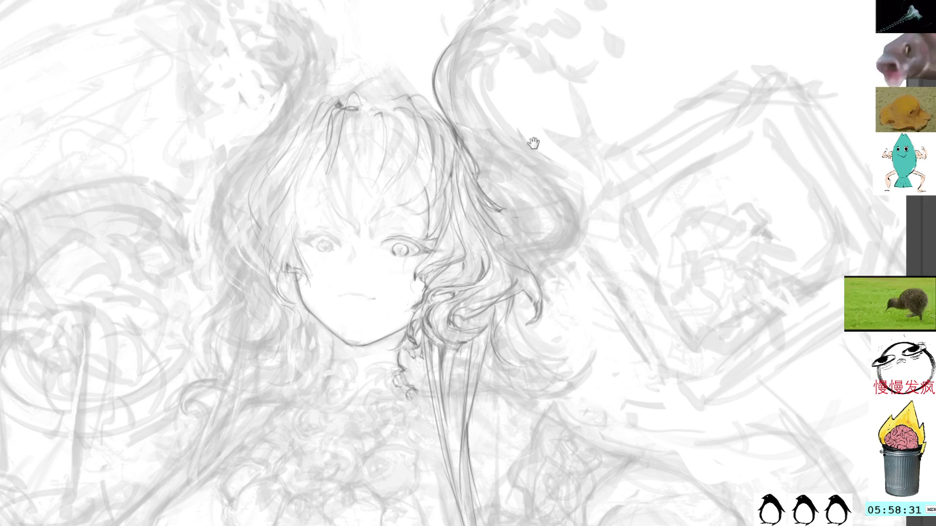
drag(533, 142, 512, 109)
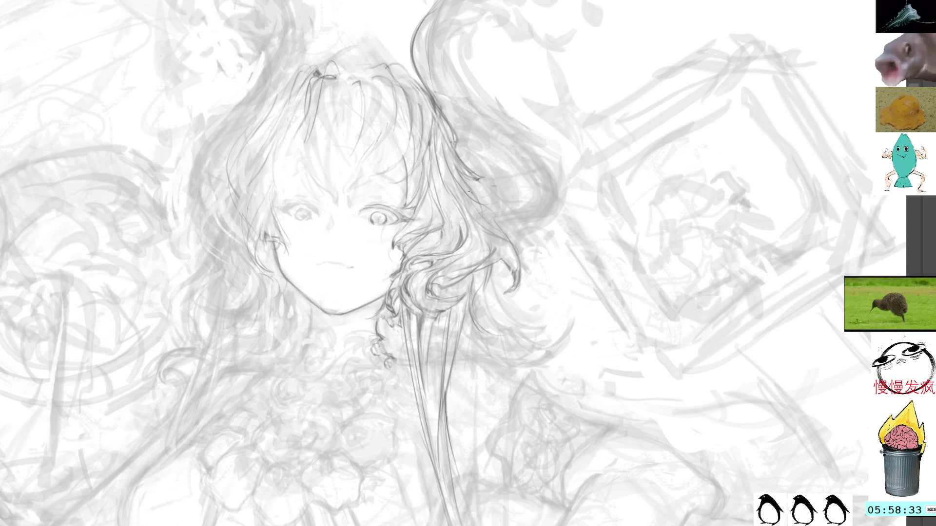
Draw extra dark strands down the right cheek's hair curl and clear the curl-tip selection
mouse_move(472, 201)
mouse_down()
mouse_move(507, 233)
mouse_move(517, 287)
mouse_up()
key(l)
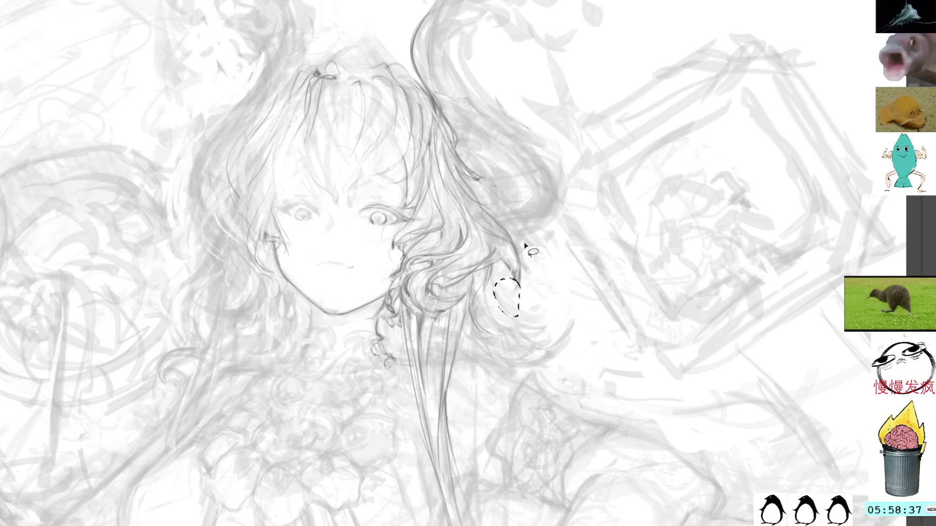
key(ctrl+d)
key(b)
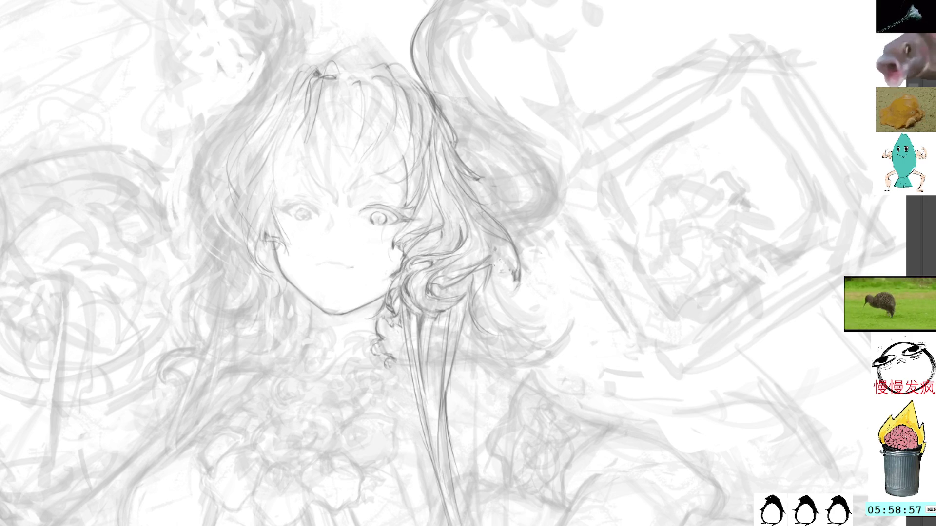
mouse_move(556, 226)
mouse_down()
mouse_move(558, 187)
mouse_move(604, 77)
mouse_move(606, 133)
mouse_up()
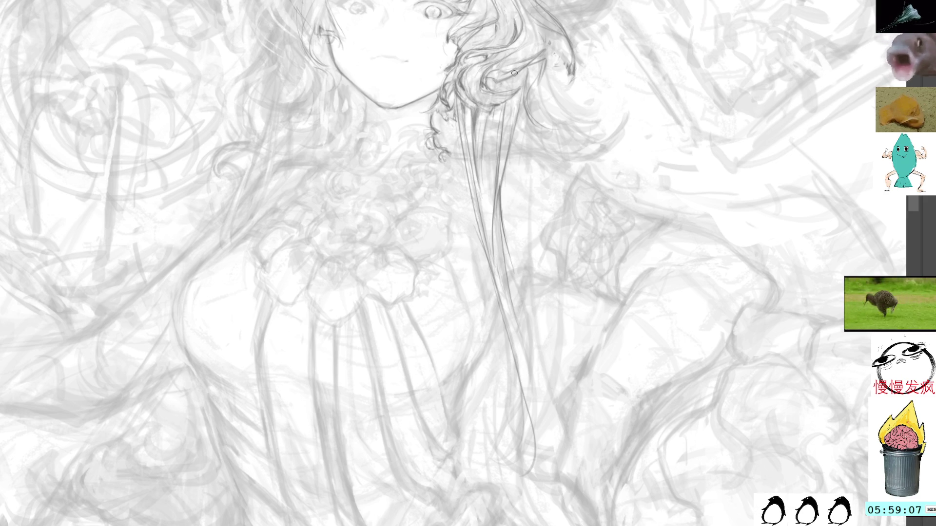
Extend the neck line downward and draw a thin shoulder line
drag(514, 73, 529, 161)
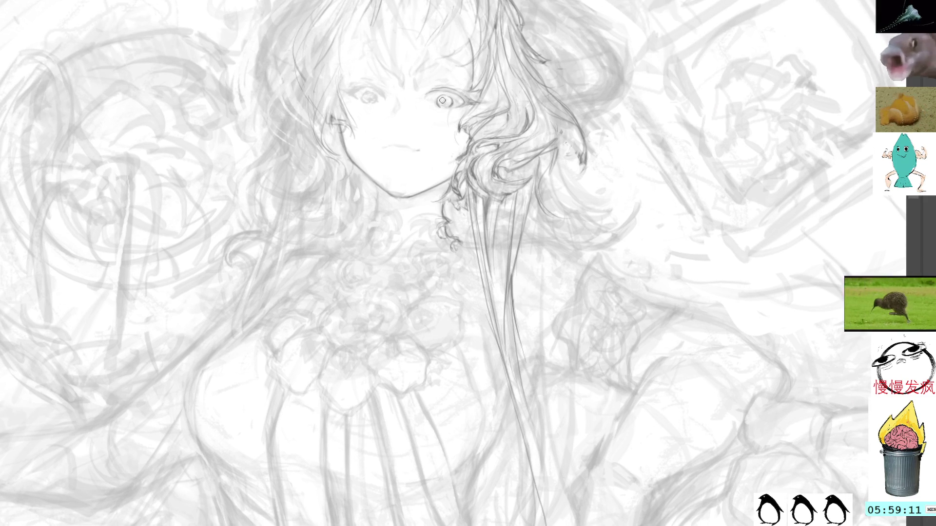
drag(442, 101, 432, 81)
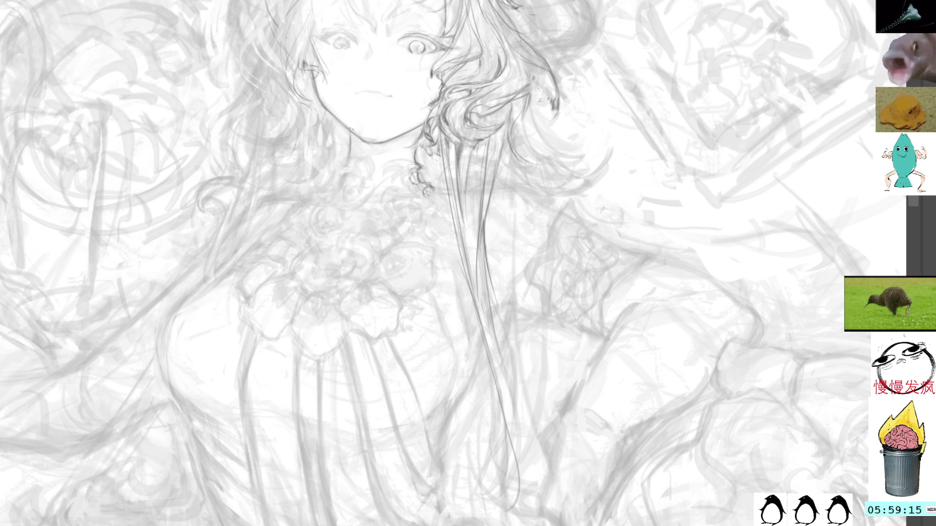
drag(349, 148, 346, 156)
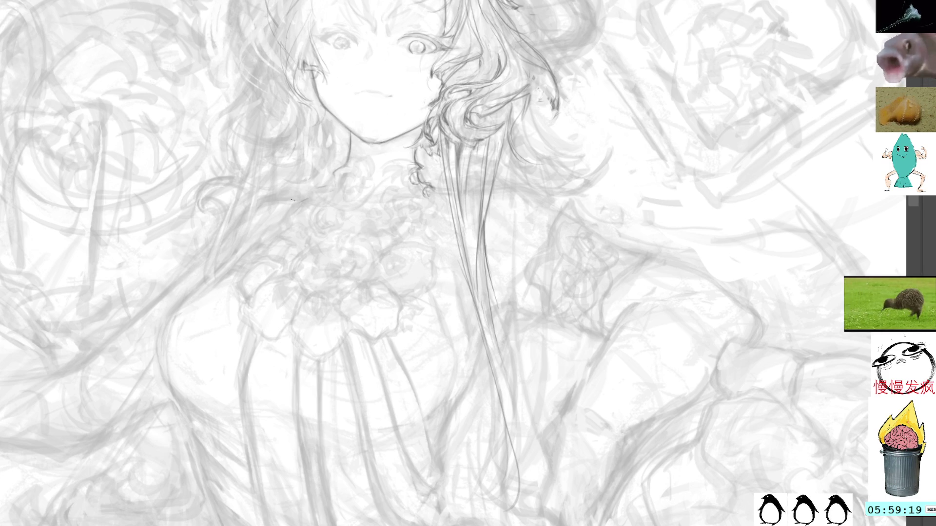
drag(291, 199, 231, 202)
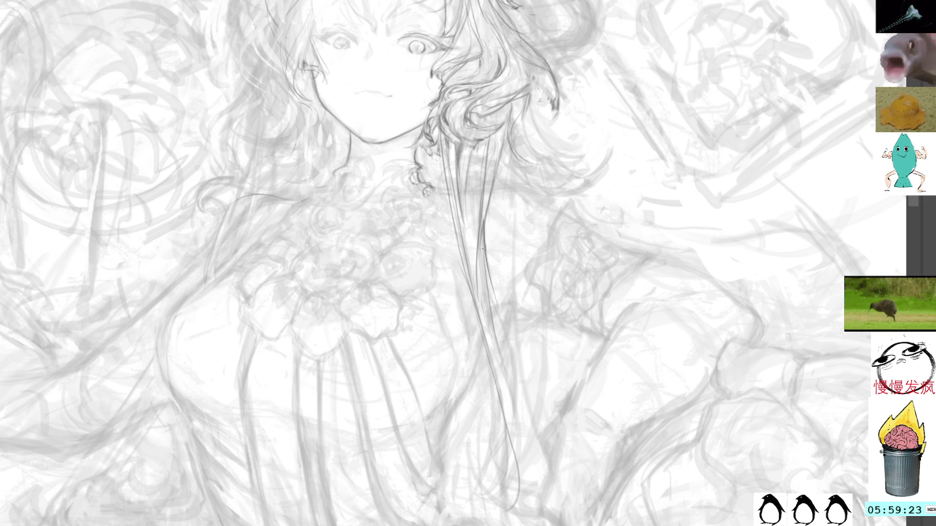
Ink the long hair strands falling across the collar in darker lines
mouse_move(483, 250)
mouse_down()
mouse_move(443, 192)
mouse_move(449, 215)
mouse_move(427, 202)
mouse_move(424, 268)
mouse_move(350, 151)
mouse_up()
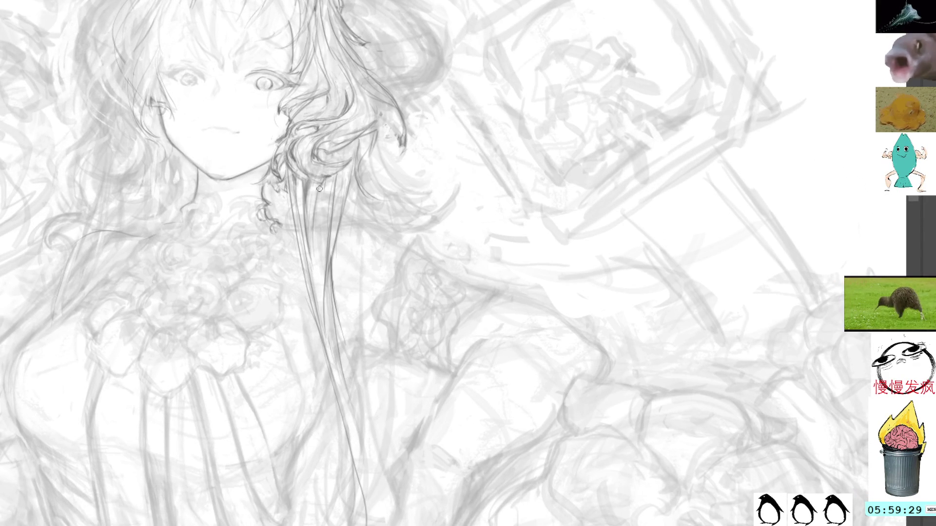
drag(314, 267, 317, 294)
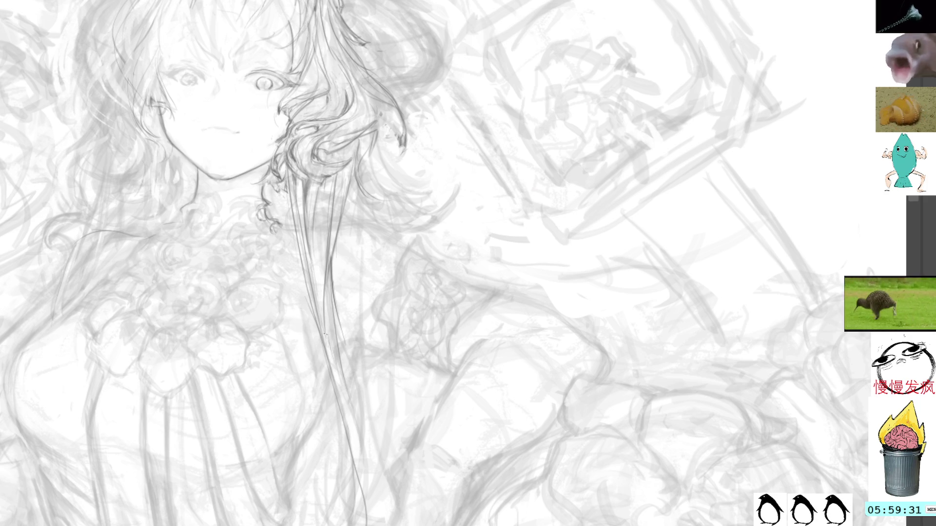
drag(311, 250, 326, 340)
drag(312, 258, 321, 326)
drag(307, 241, 336, 390)
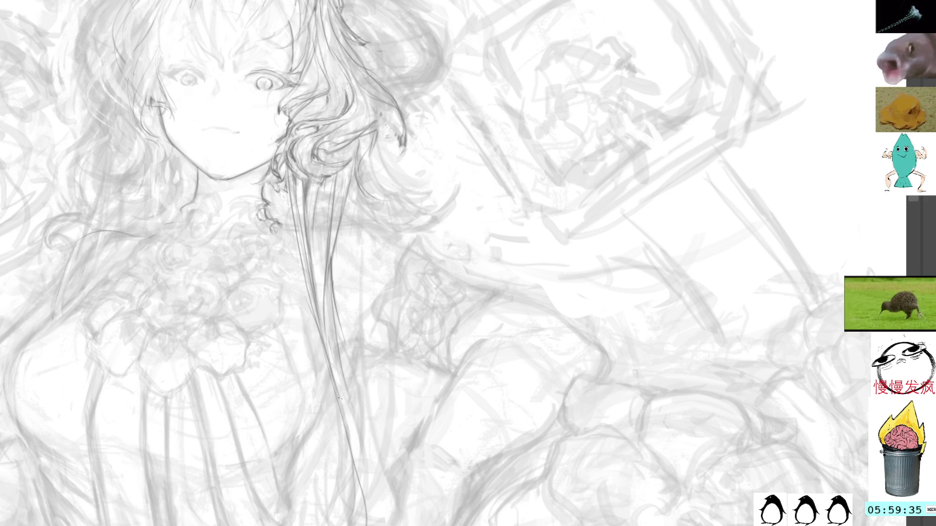
mouse_move(326, 331)
mouse_down()
mouse_move(348, 423)
mouse_move(445, 163)
mouse_move(455, 186)
mouse_move(543, 255)
mouse_up()
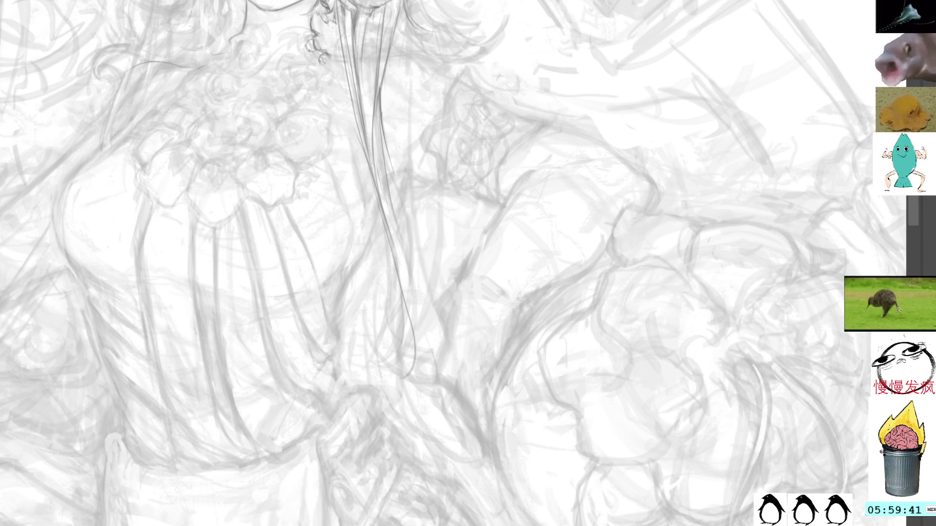
Draw a hooked curl at a strand end and more long strands down the chest
mouse_move(413, 303)
mouse_down()
mouse_move(411, 396)
mouse_move(427, 368)
mouse_up()
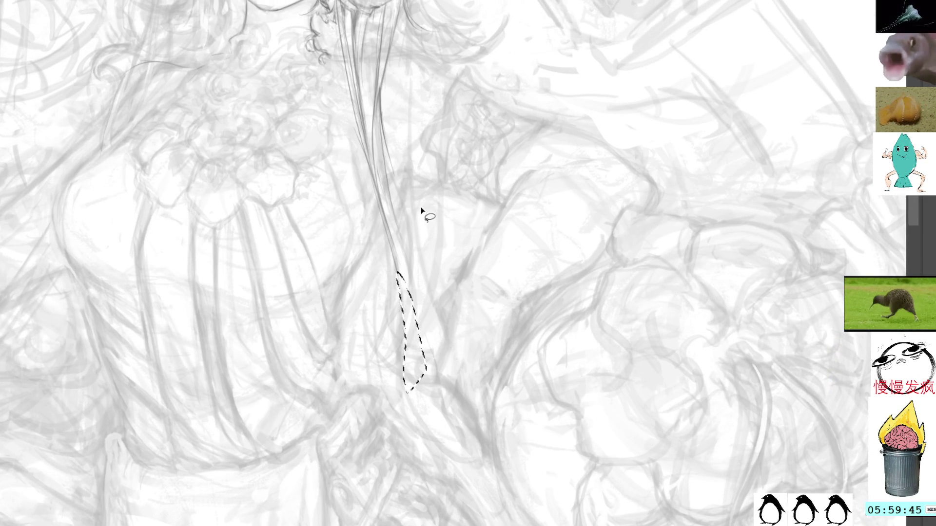
key(ctrl+d)
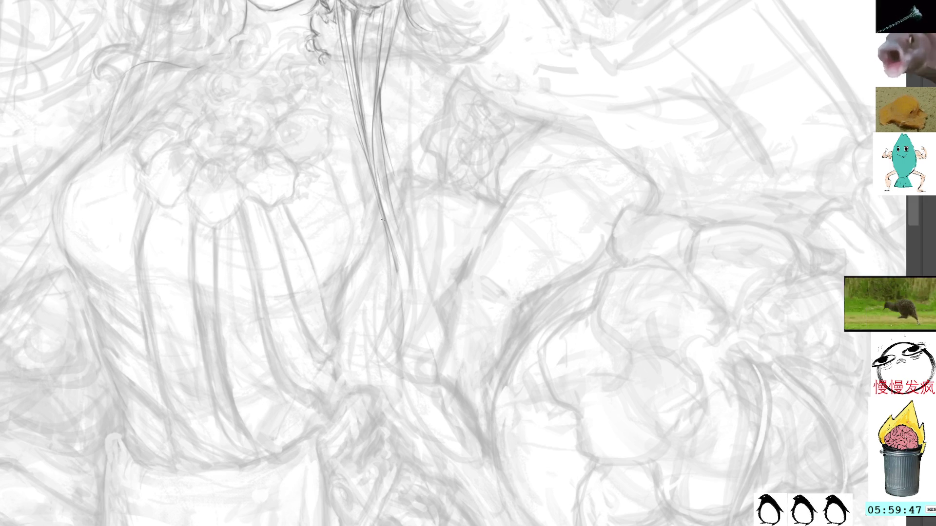
drag(400, 282, 418, 434)
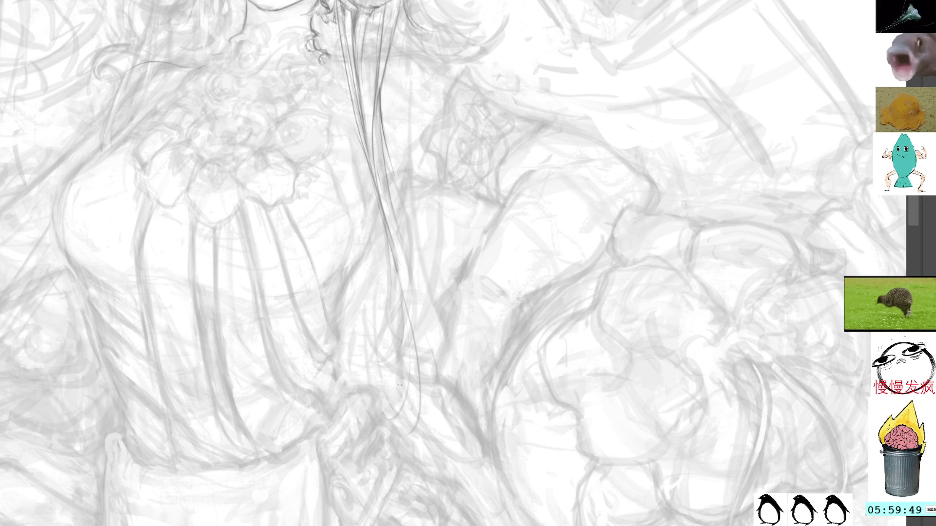
scroll(472, 153, up, 5)
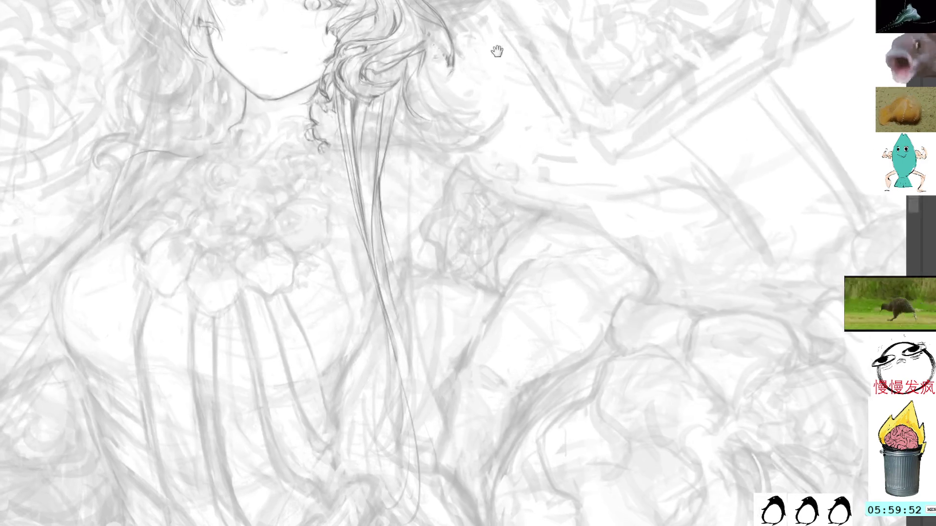
drag(346, 247, 391, 130)
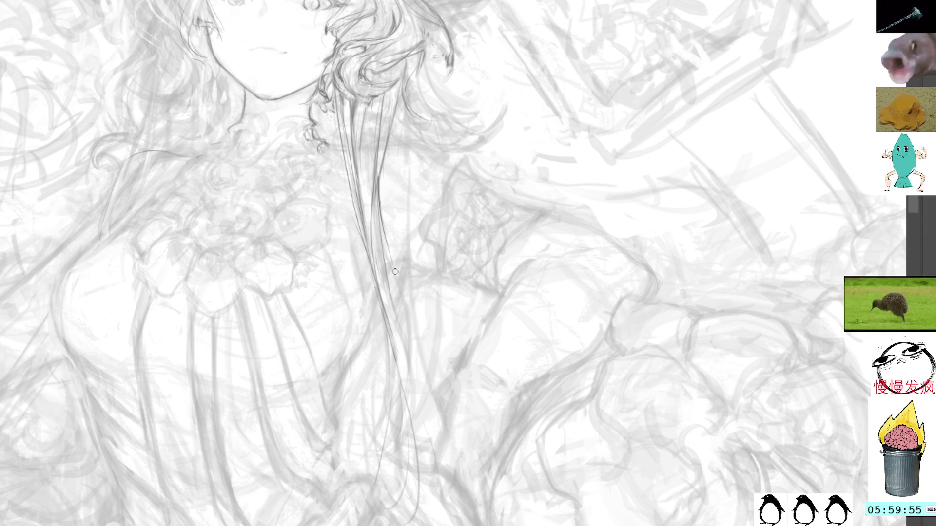
drag(376, 301, 356, 357)
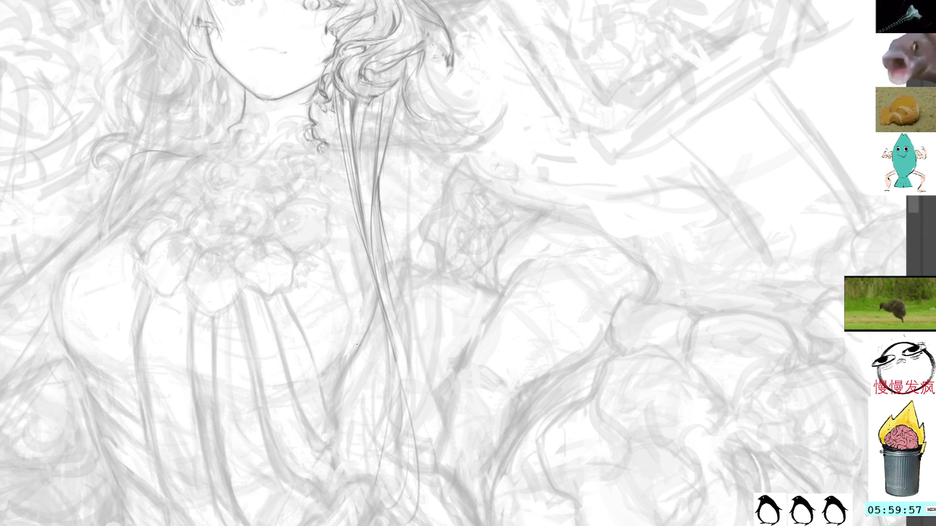
drag(374, 302, 333, 424)
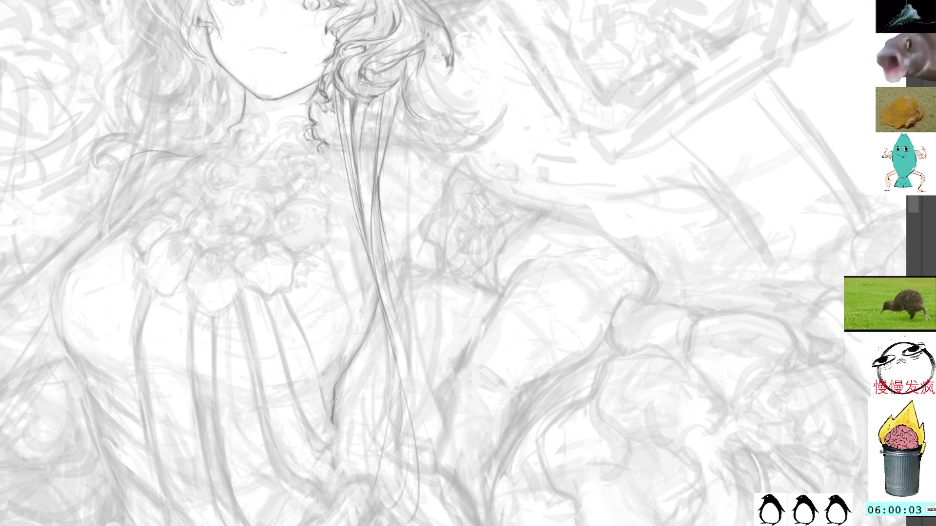
On a tilted canvas, delete a stray strand stroke and redraw it extending down-right
mouse_move(336, 390)
mouse_down()
mouse_move(528, 161)
mouse_move(493, 239)
mouse_move(485, 152)
mouse_move(654, 185)
mouse_move(562, 135)
mouse_up()
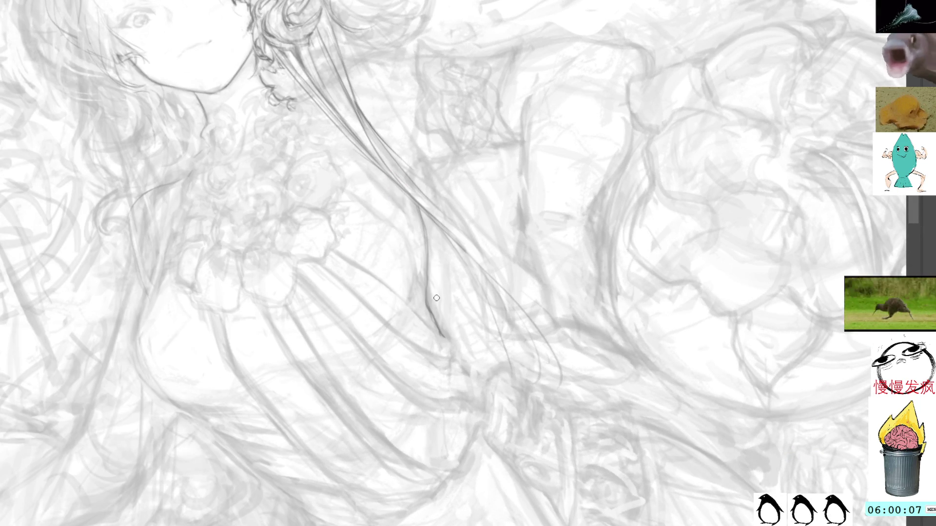
drag(425, 266, 442, 347)
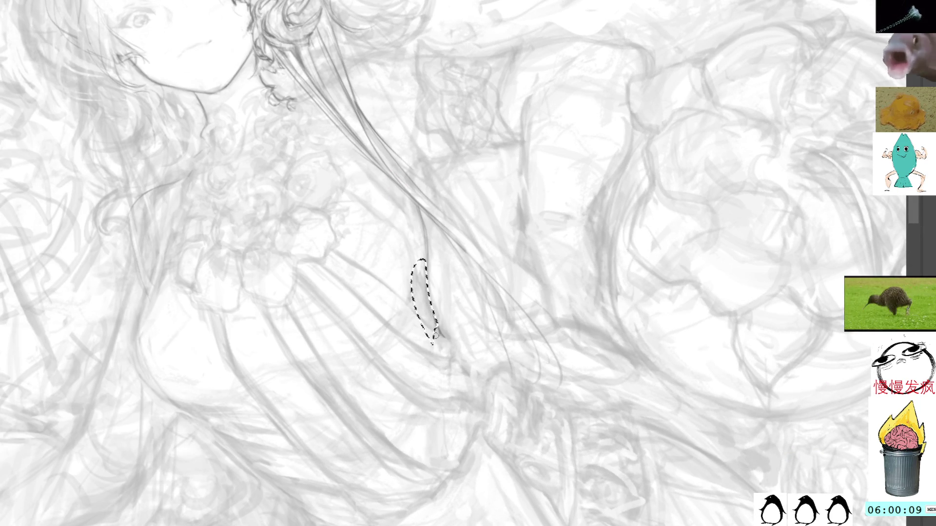
key(Delete)
key(ctrl+d)
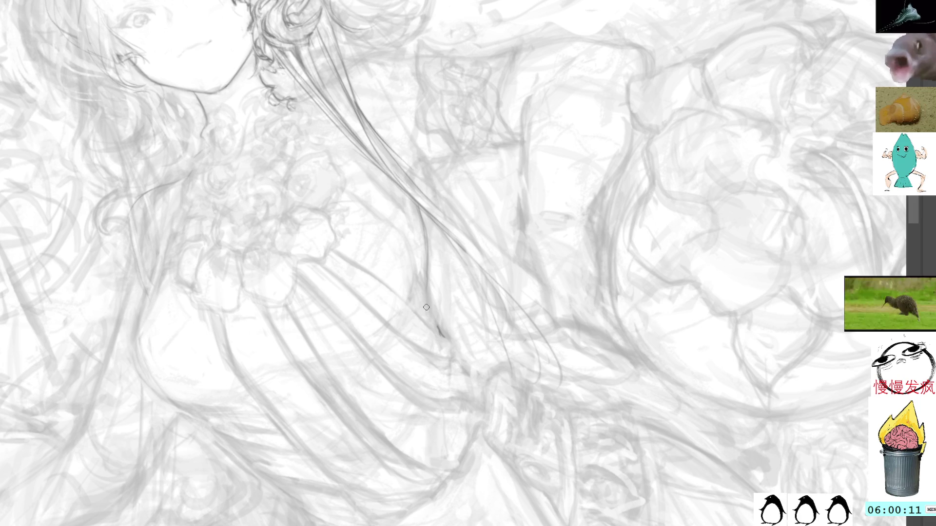
drag(426, 282, 439, 328)
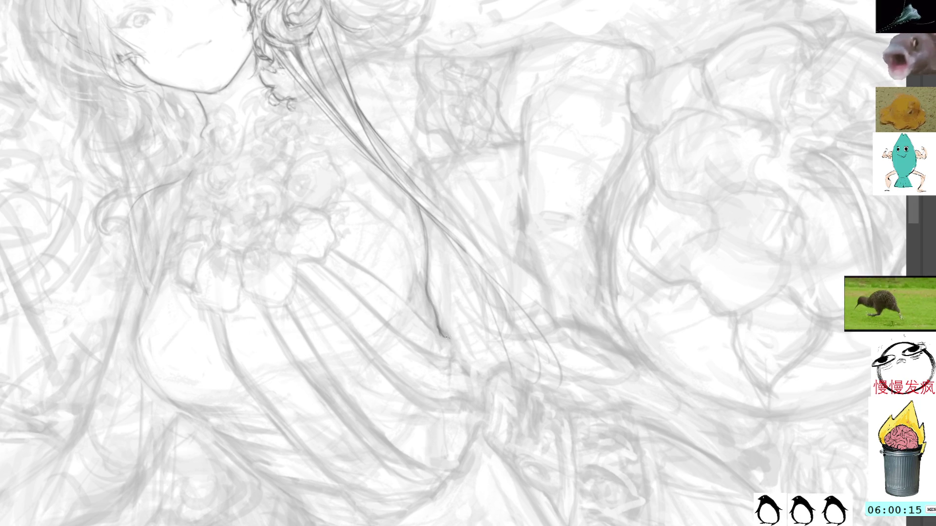
mouse_move(442, 335)
mouse_down()
mouse_move(455, 340)
mouse_move(463, 366)
mouse_up()
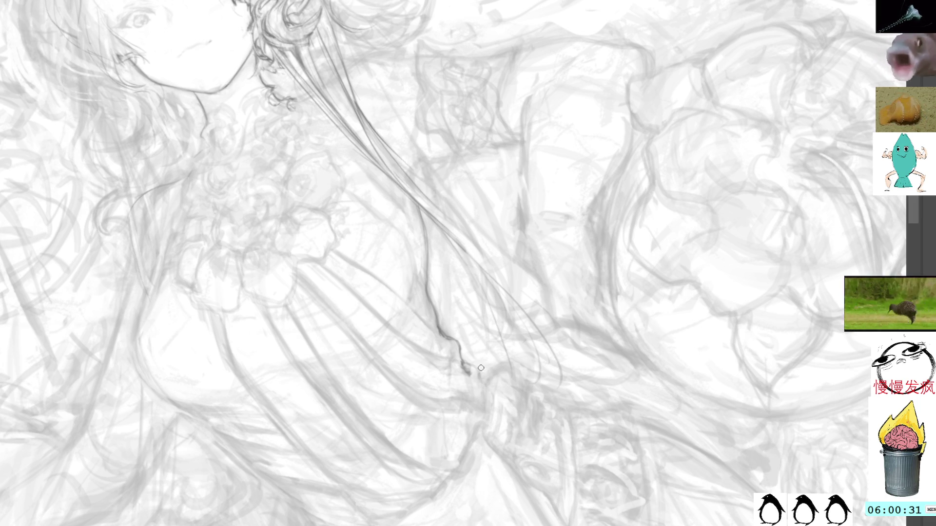
drag(484, 236, 501, 328)
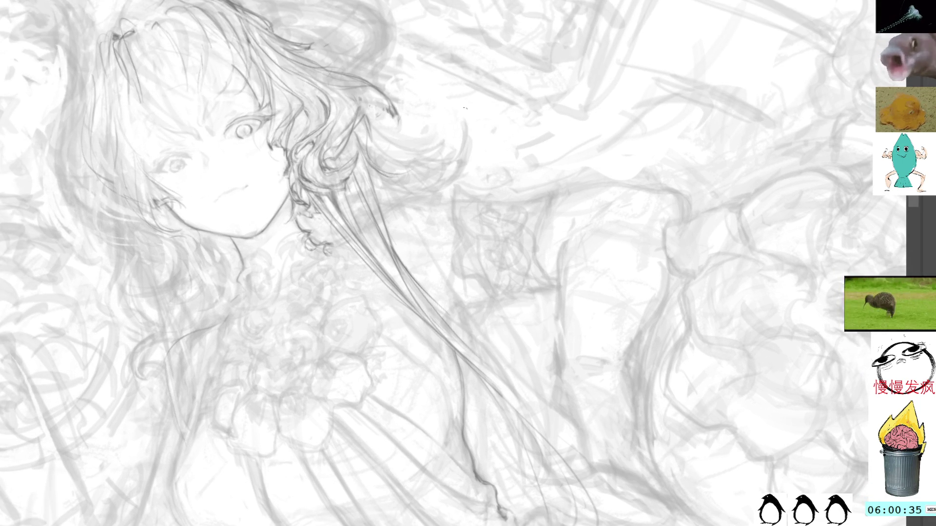
Rotate the canvas view back to upright so the face and strands appear straight
mouse_move(434, 32)
mouse_down()
mouse_move(502, 63)
mouse_move(536, 97)
mouse_up()
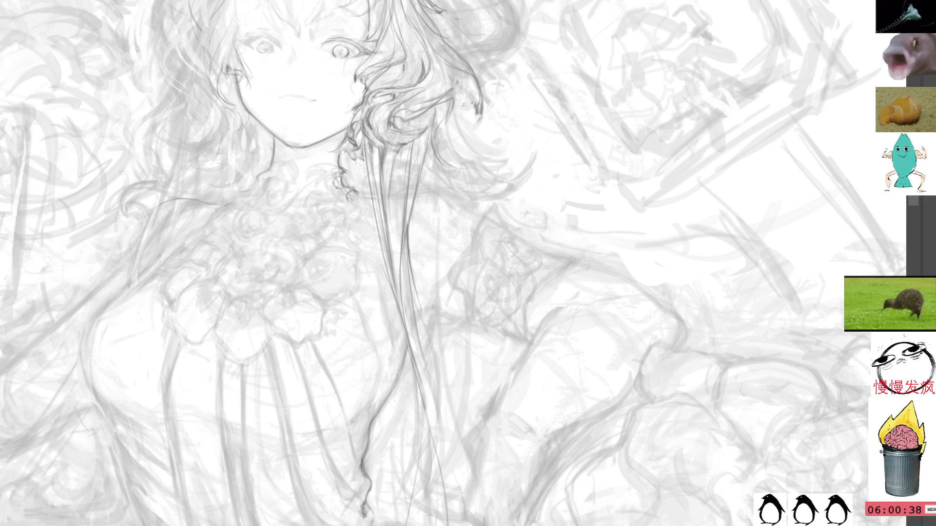
Trace a dark shoulder line to the right of the long hair strands, then recentre the face
drag(621, 124, 547, 163)
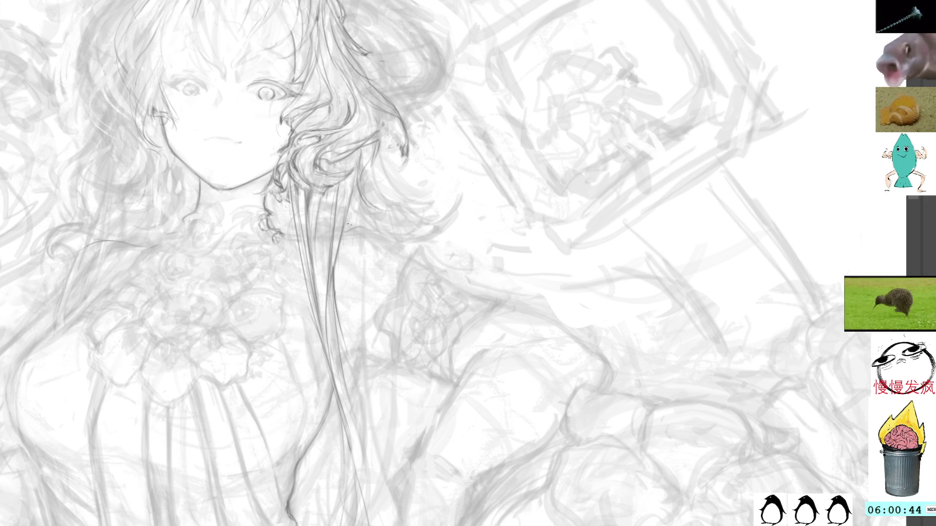
drag(349, 229, 392, 244)
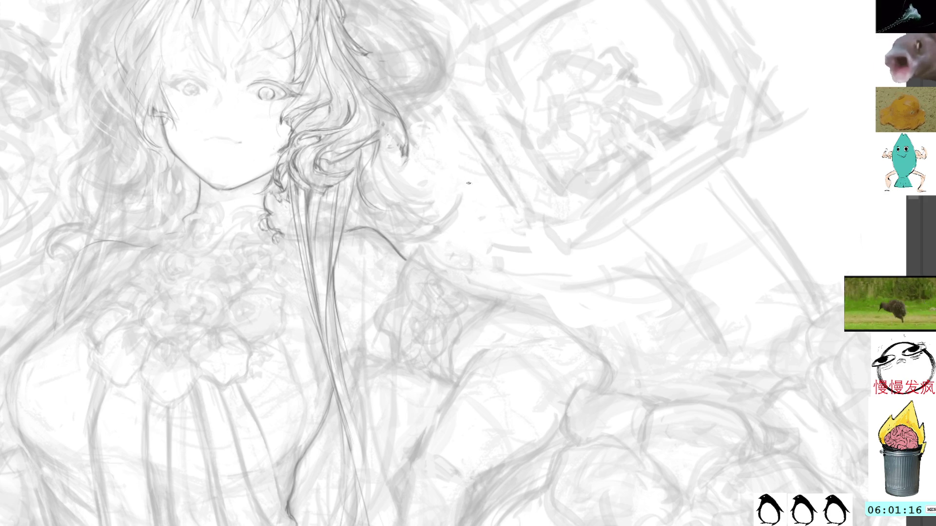
drag(385, 133, 413, 165)
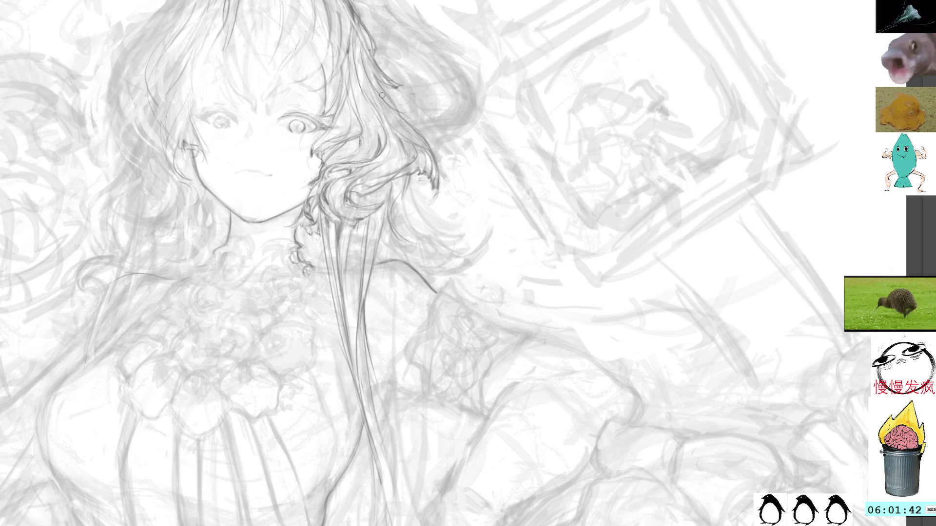
drag(463, 1, 580, 127)
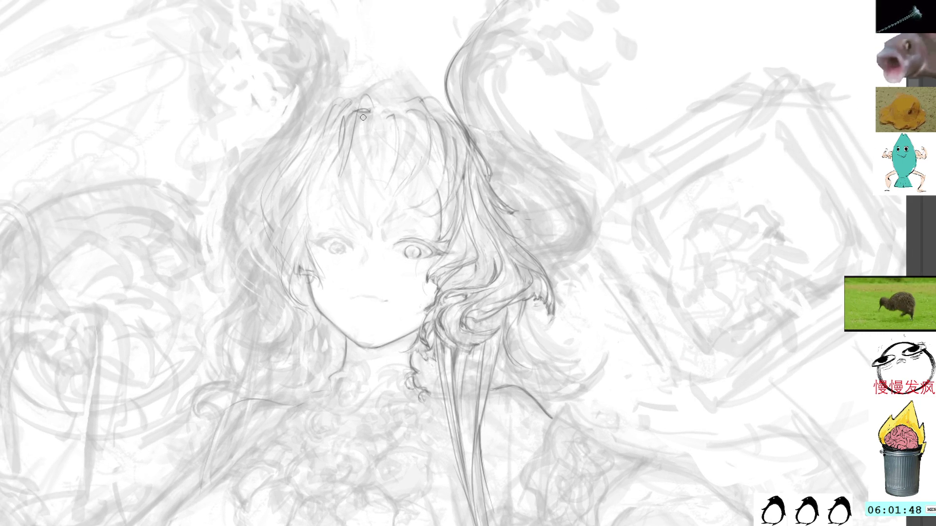
Clear the hair-strand selection and ink three darker strokes down the hair's left edge
drag(354, 119, 373, 114)
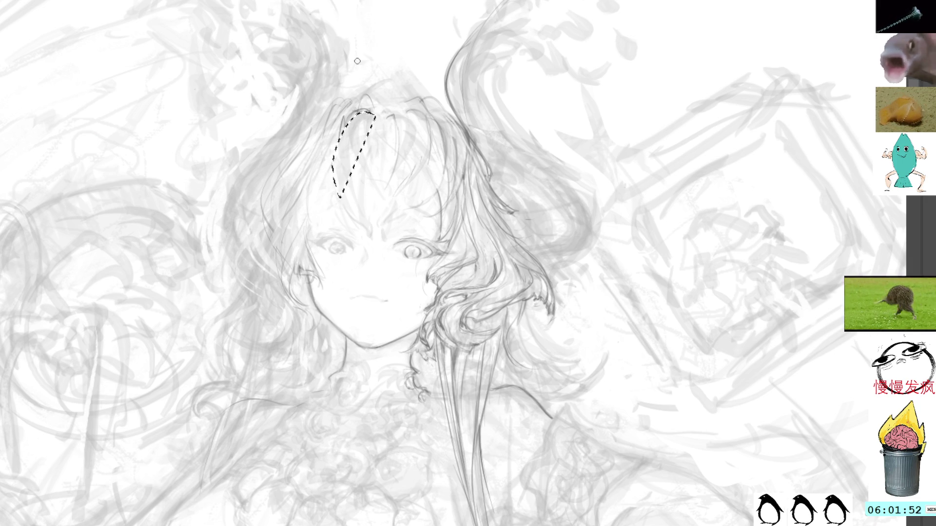
key(ctrl+d)
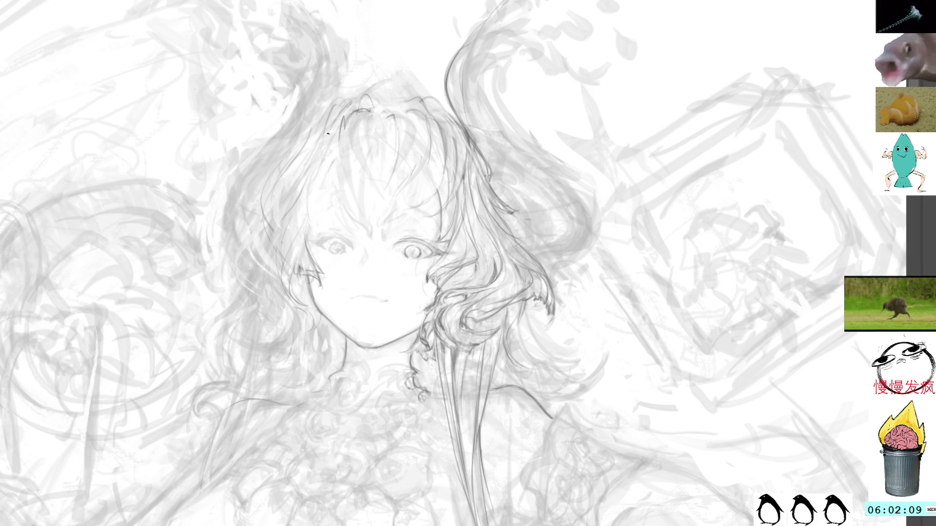
mouse_move(309, 147)
mouse_down()
mouse_move(277, 250)
mouse_move(246, 260)
mouse_up()
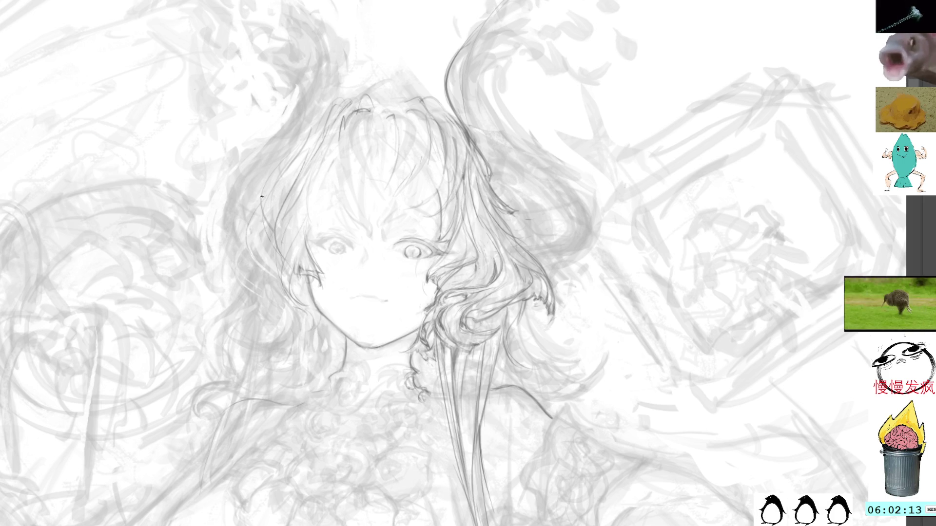
mouse_move(263, 193)
mouse_down()
mouse_move(249, 247)
mouse_move(271, 267)
mouse_up()
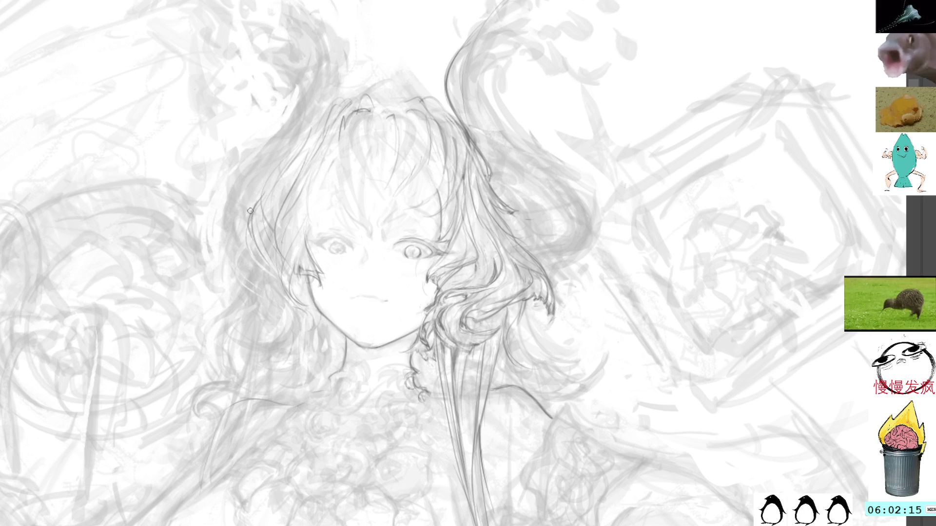
mouse_move(253, 221)
mouse_down()
mouse_move(267, 258)
mouse_move(291, 277)
mouse_move(276, 274)
mouse_move(290, 298)
mouse_up()
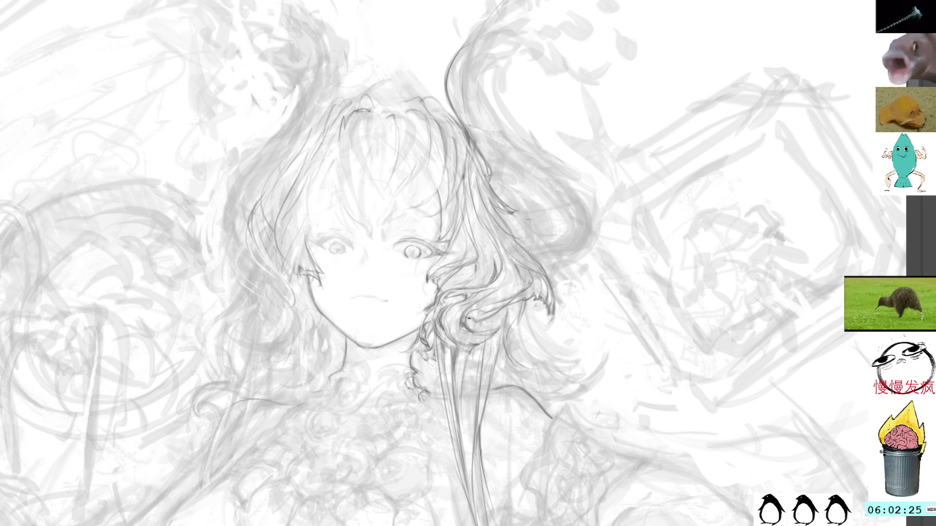
drag(510, 304, 497, 274)
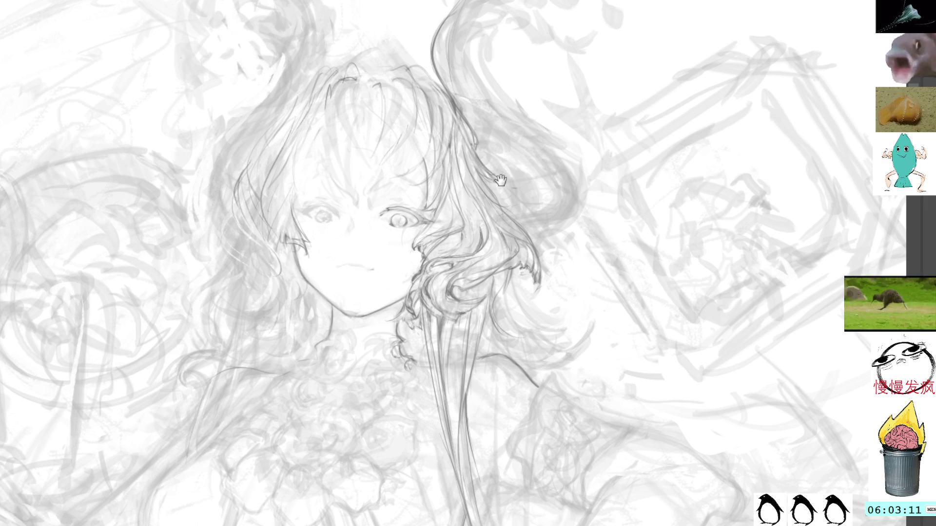
Darken the neck line and the adjacent hair strand with pencil strokes
drag(501, 181, 429, 186)
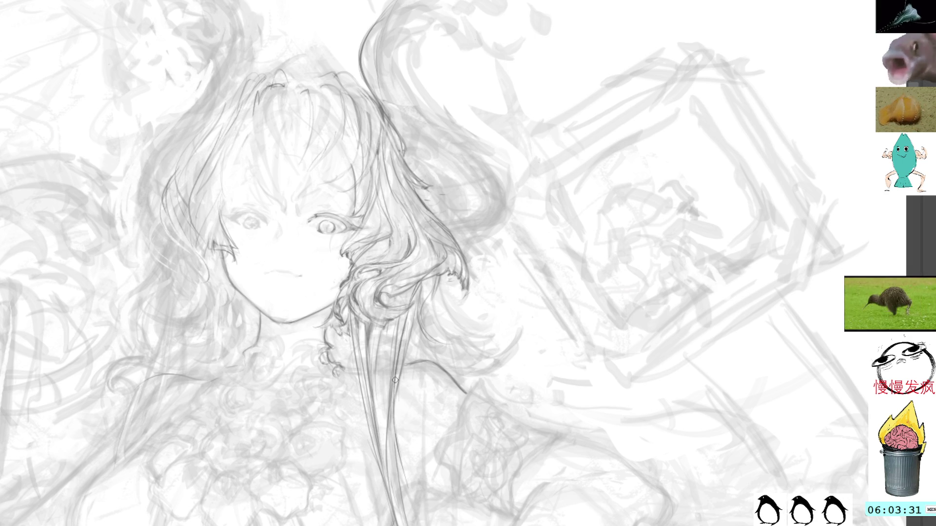
mouse_move(418, 306)
mouse_down()
mouse_move(396, 408)
mouse_move(417, 303)
mouse_up()
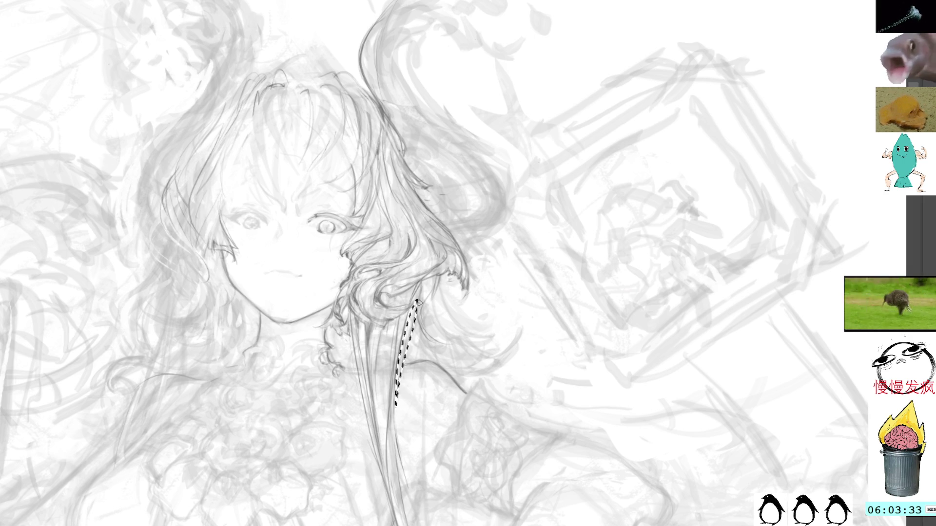
key(ctrl+d)
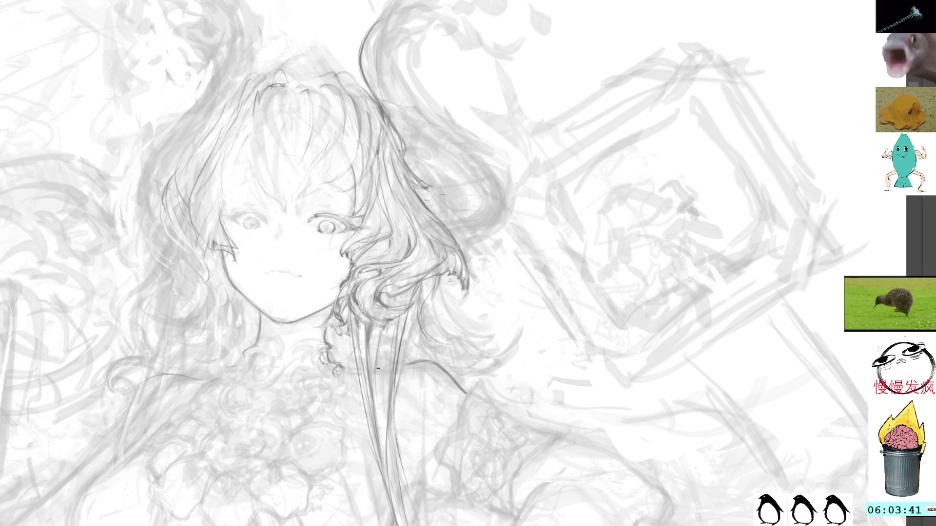
mouse_move(377, 372)
mouse_down()
mouse_move(376, 435)
mouse_move(384, 414)
mouse_up()
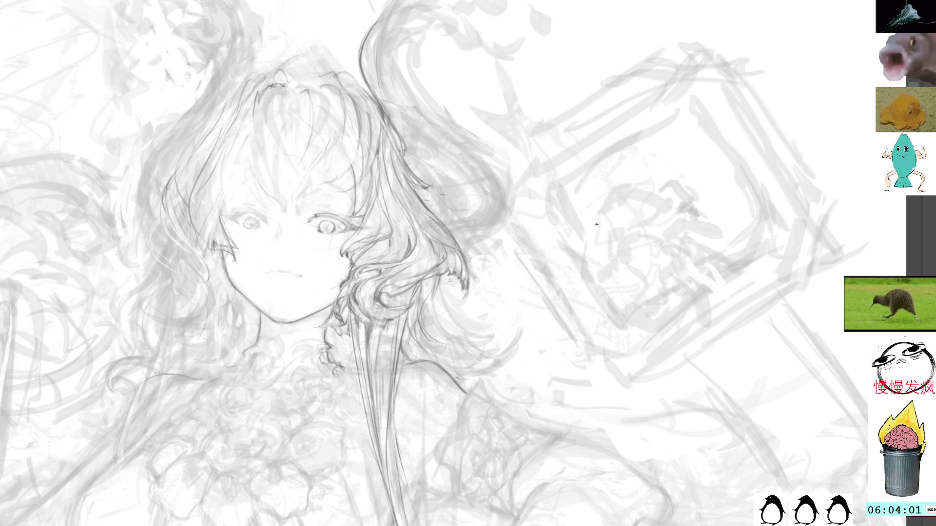
mouse_move(643, 188)
mouse_down()
mouse_move(573, 115)
mouse_move(504, 166)
mouse_up()
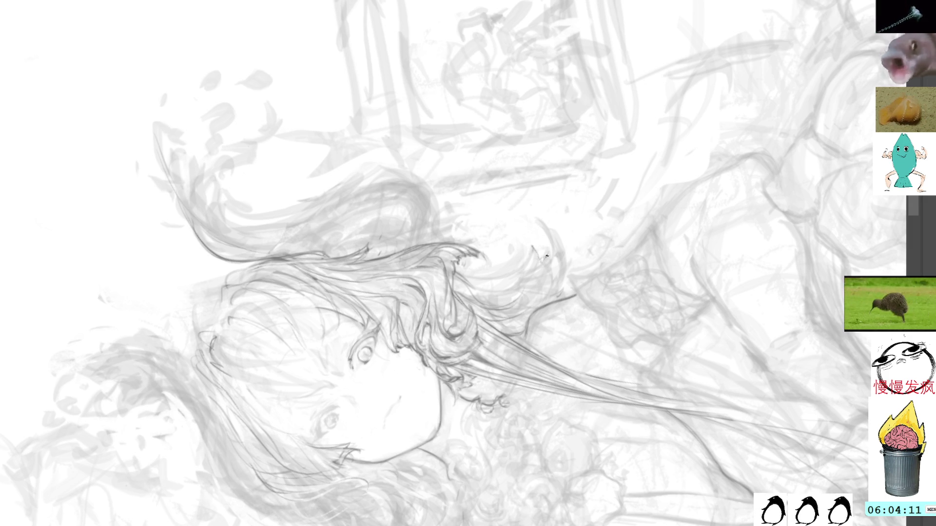
Darken the right hair curl and finish it with an inked hooked tip
mouse_move(545, 230)
mouse_down()
mouse_move(542, 253)
mouse_move(543, 225)
mouse_up()
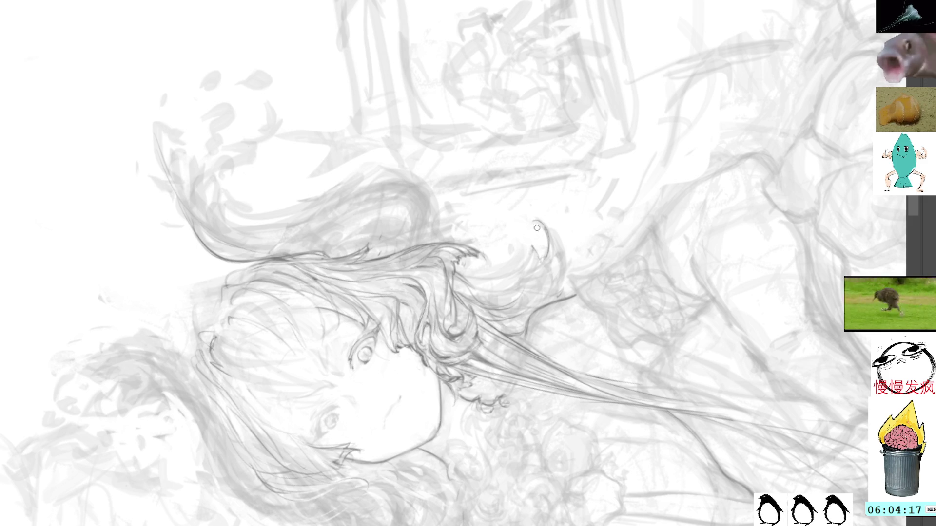
key(5)
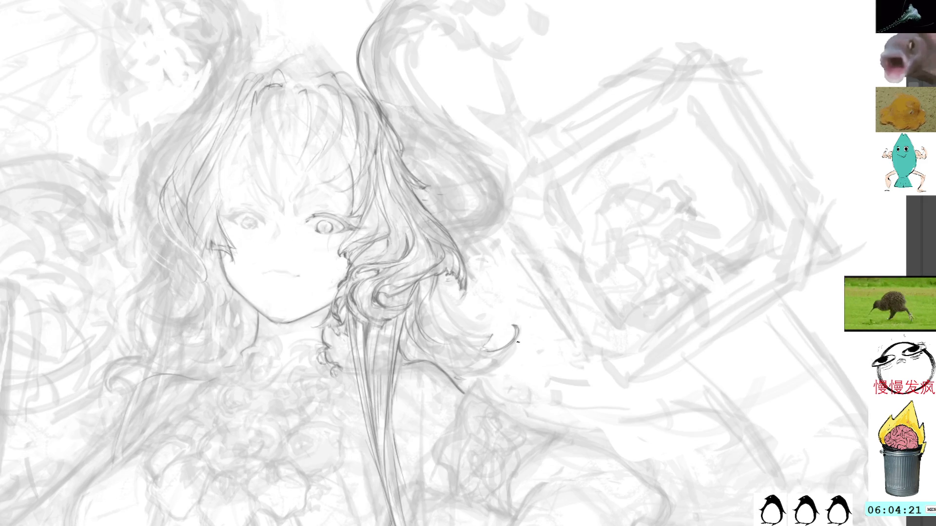
mouse_move(554, 309)
mouse_down()
mouse_move(650, 242)
mouse_move(454, 84)
mouse_up()
On a rotated canvas, draw several short, thin flowing hair strands near the curls
key(r)
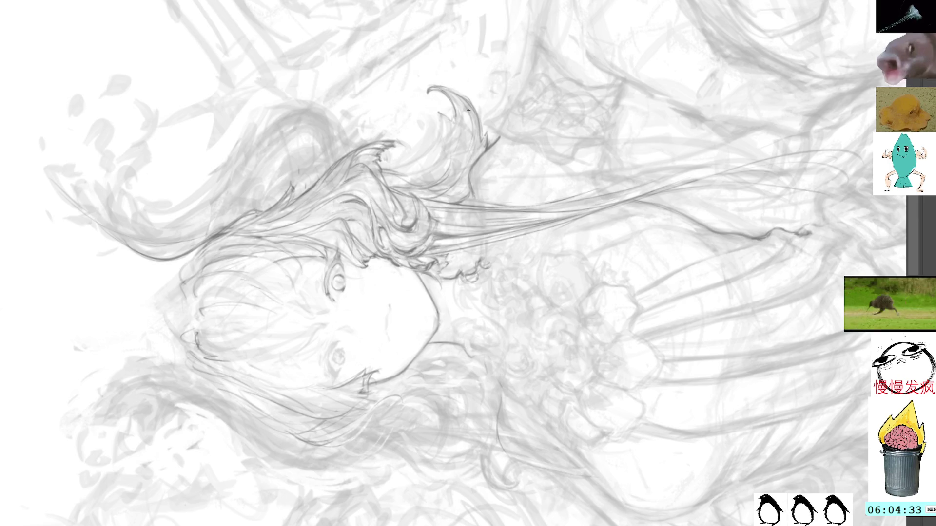
mouse_move(559, 73)
mouse_down()
mouse_move(360, 21)
mouse_move(312, 137)
mouse_up()
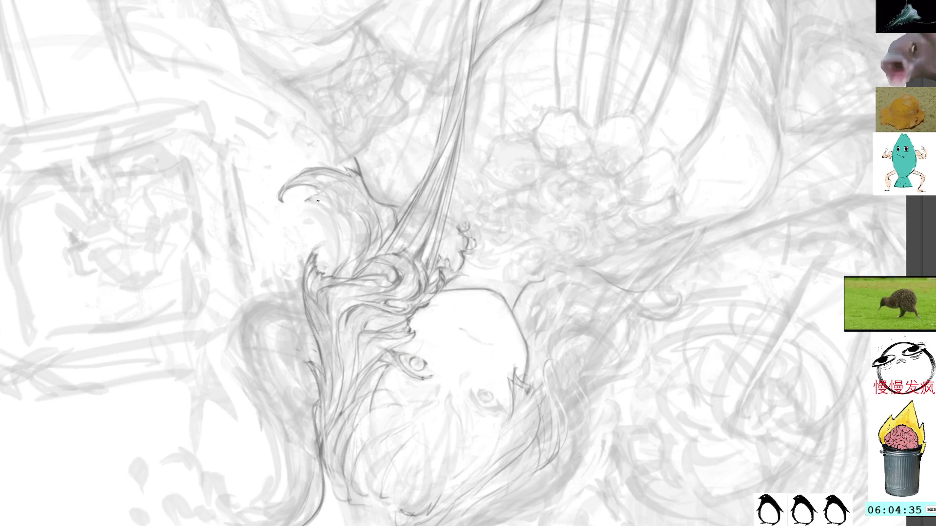
mouse_move(317, 201)
mouse_down()
mouse_move(341, 251)
mouse_move(341, 227)
mouse_move(341, 262)
mouse_up()
drag(343, 224, 334, 272)
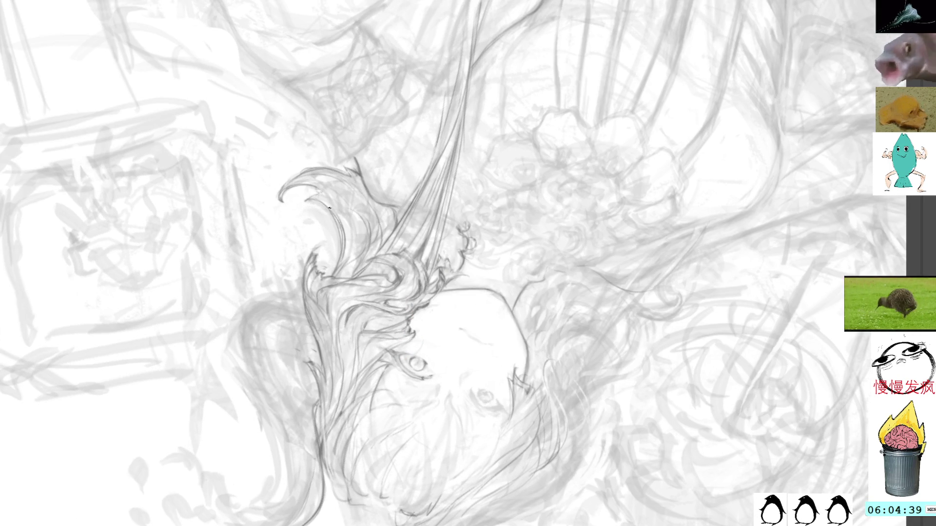
drag(446, 63, 431, 93)
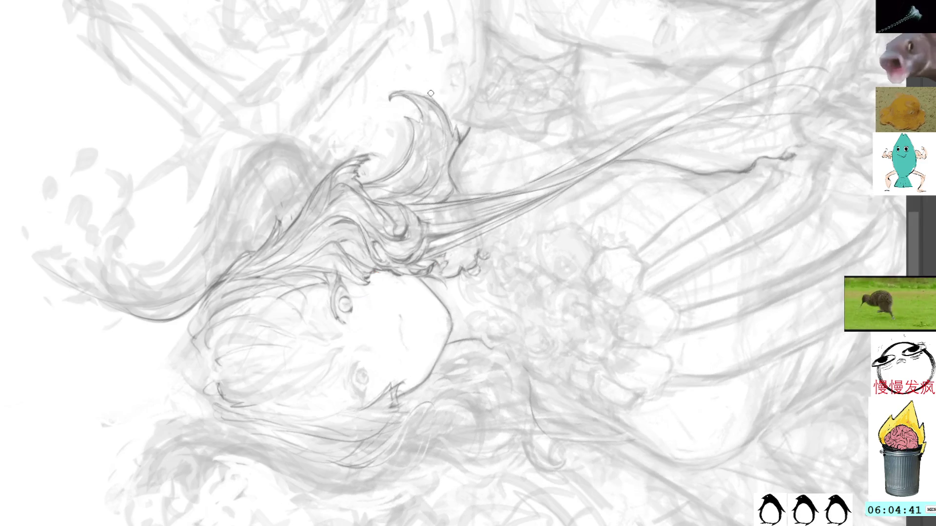
mouse_move(403, 122)
mouse_down()
mouse_move(397, 156)
mouse_move(374, 178)
mouse_up()
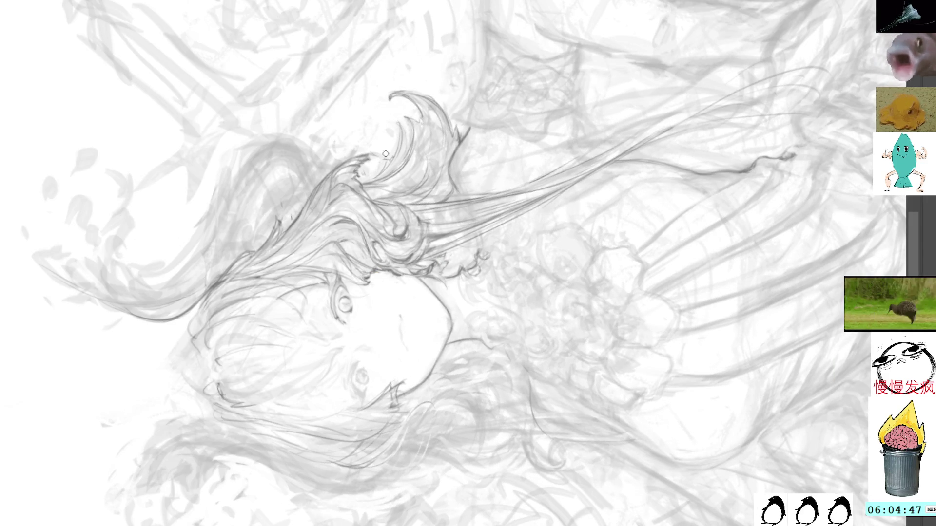
Add a short dark stroke finishing the hair tips below the right-side curls
key(Escape)
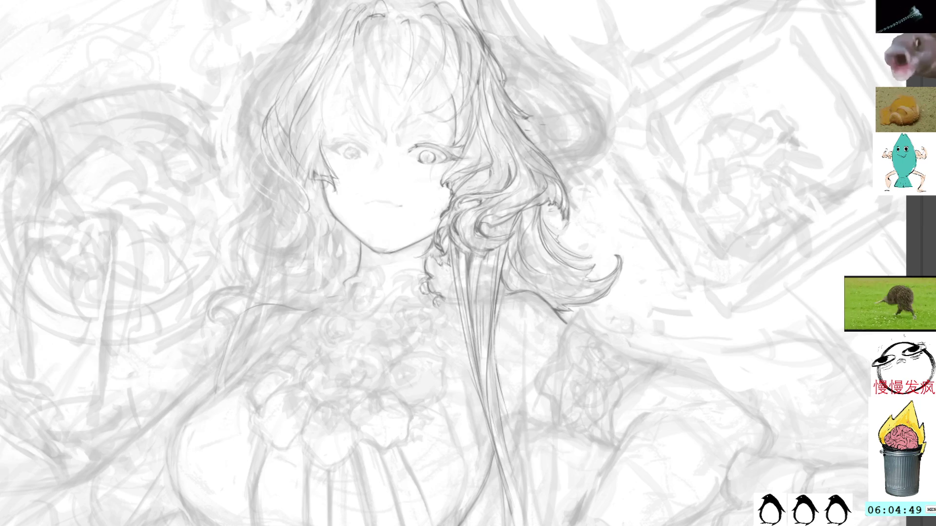
mouse_move(496, 175)
mouse_down()
mouse_move(567, 122)
mouse_move(551, 161)
mouse_up()
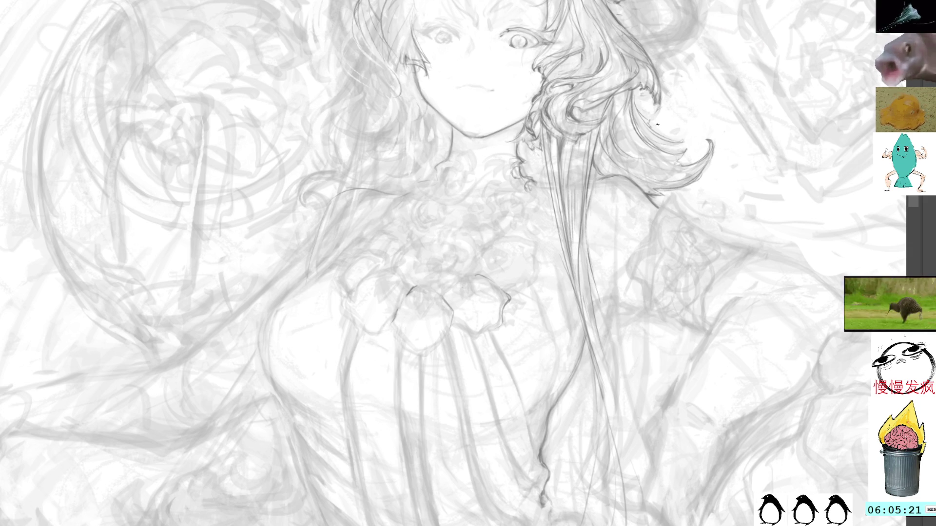
drag(672, 94, 552, 145)
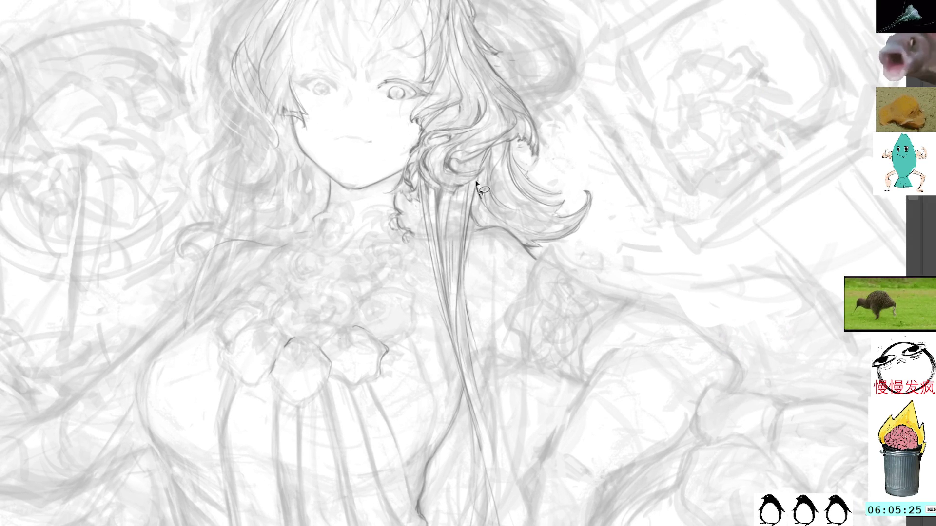
mouse_move(472, 182)
mouse_down()
mouse_move(458, 200)
mouse_move(476, 215)
mouse_up()
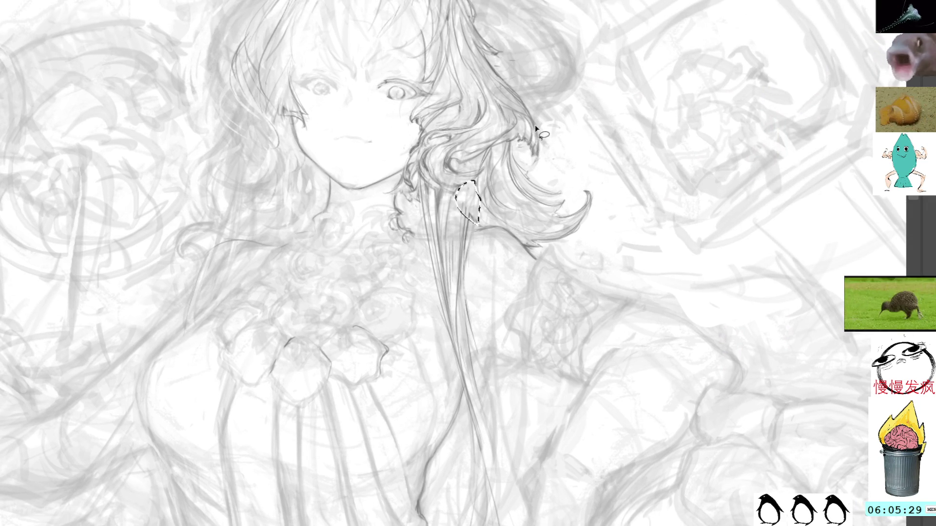
key(ctrl+d)
drag(569, 188, 541, 97)
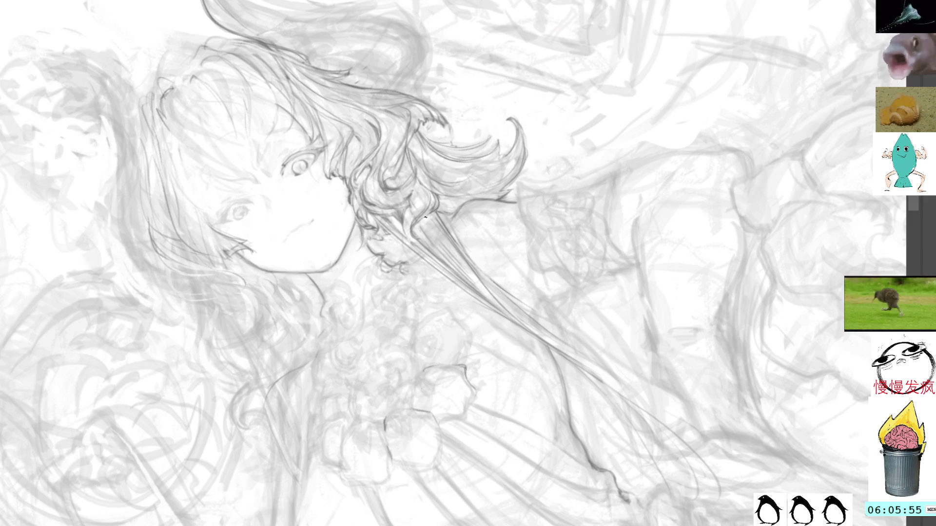
drag(404, 238, 419, 242)
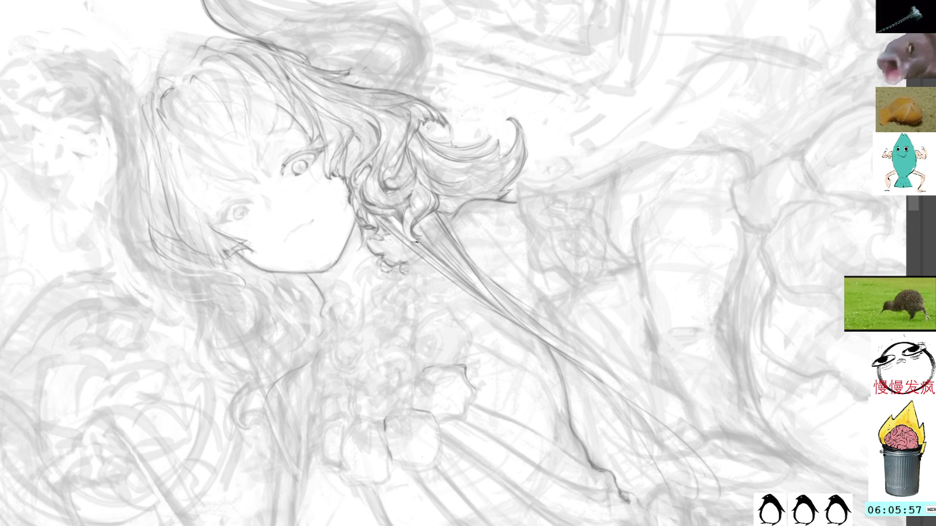